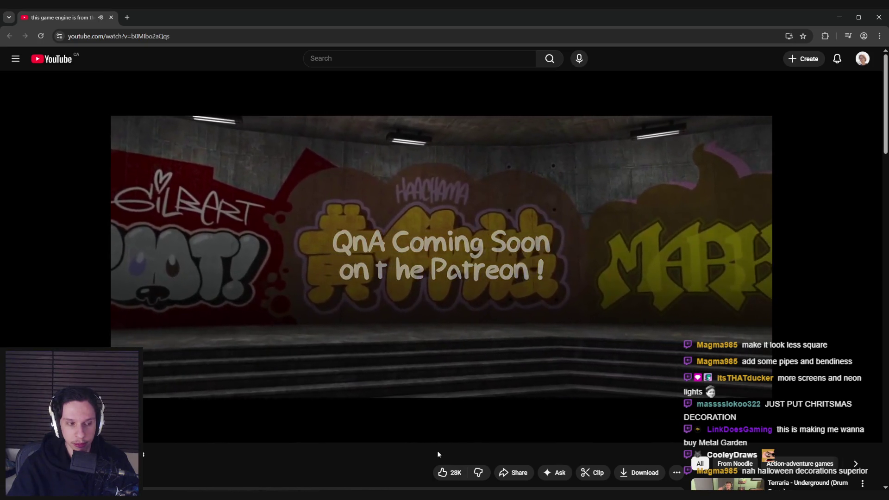
# - Pause the stream video and switch over to the Unreal Engine editor
pyautogui.click(426, 391)
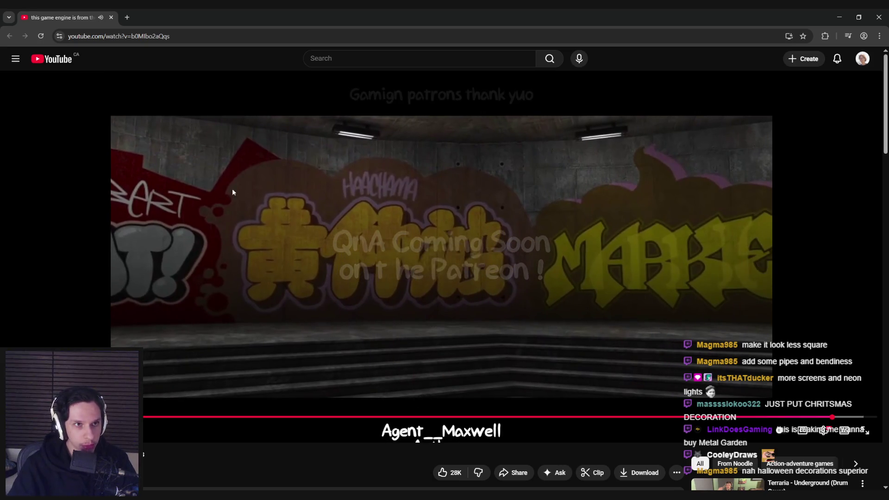
pyautogui.hotkey('alt', 'Tab')
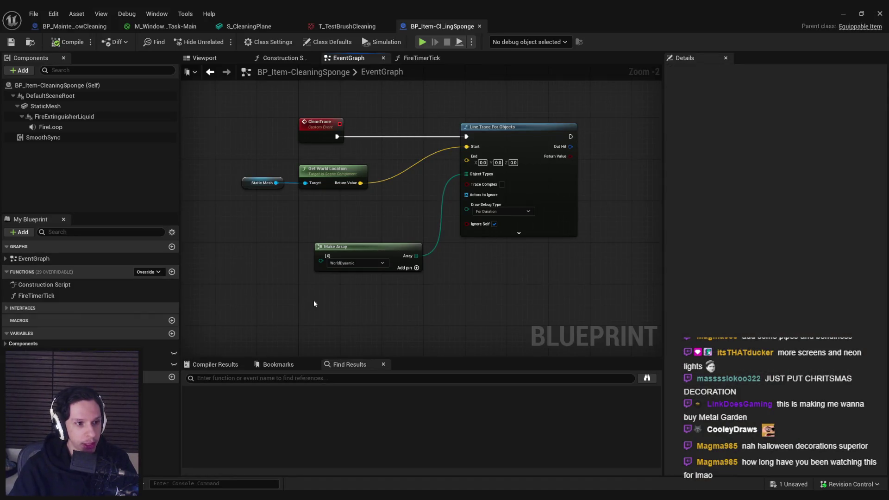
# - Bring Spotify to the front and resume the track Imbrium from Neotokyo
pyautogui.moveTo(163, 494)
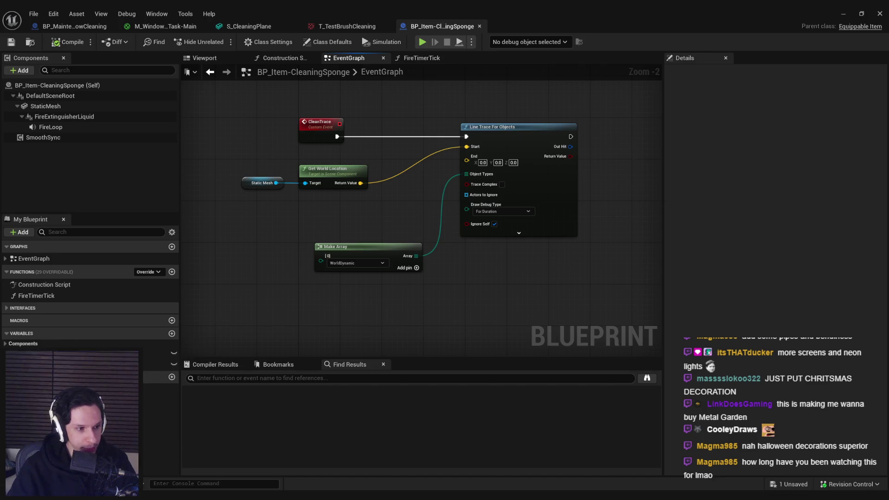
pyautogui.click(192, 487)
pyautogui.click(449, 406)
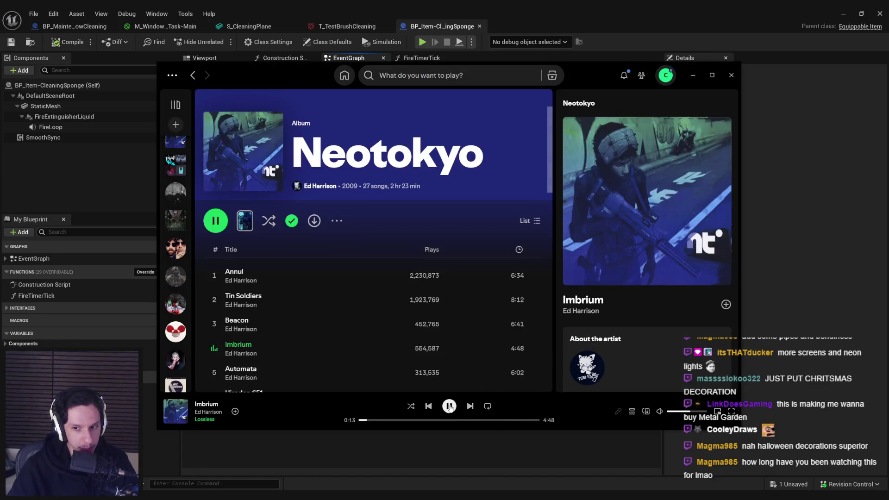
# - Put the Spotify player away while Imbrium keeps playing
pyautogui.click(411, 467)
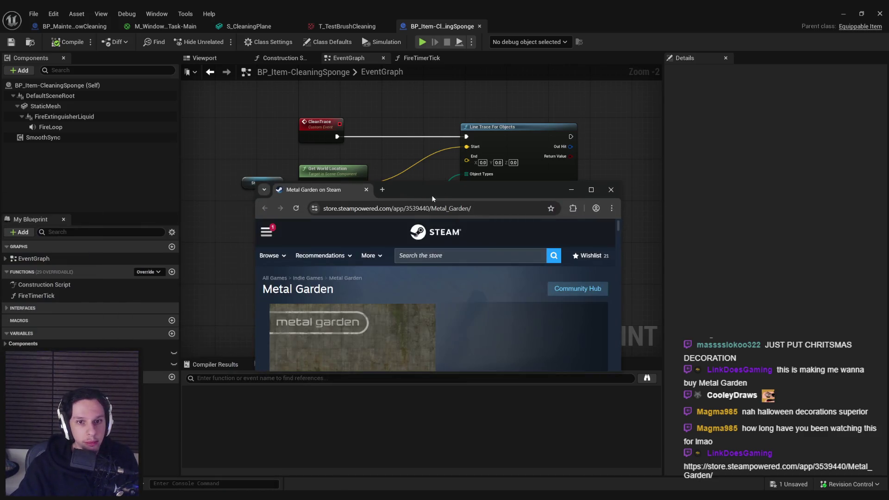
# - Maximize the Metal Garden Steam page and page through its screenshot gallery
pyautogui.doubleClick(431, 195)
pyautogui.click(353, 258)
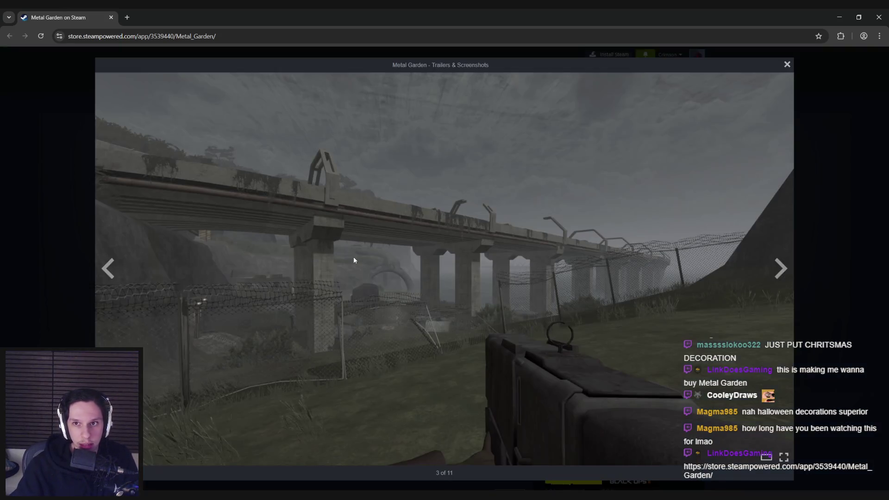
pyautogui.click(781, 273)
pyautogui.click(786, 267)
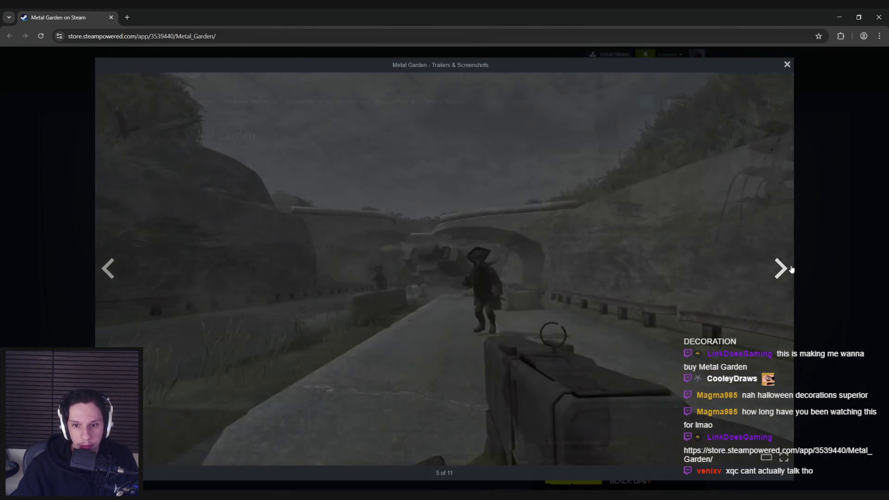
pyautogui.click(787, 268)
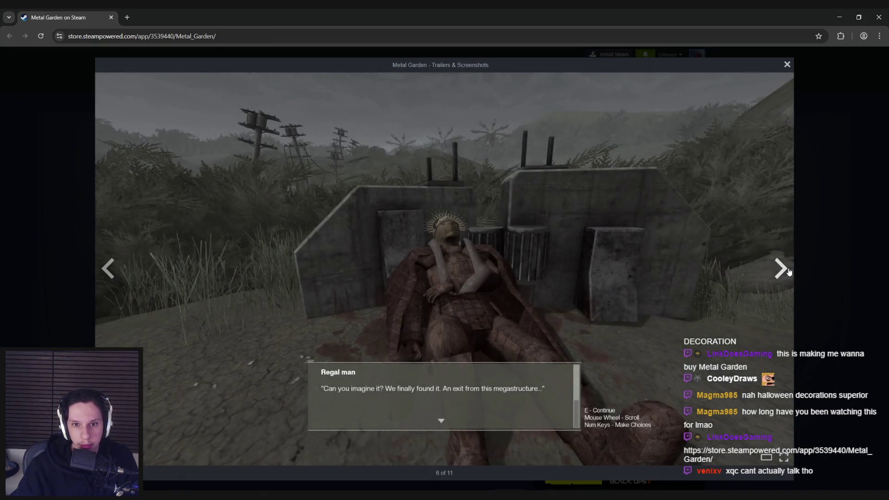
pyautogui.click(787, 270)
pyautogui.click(787, 270)
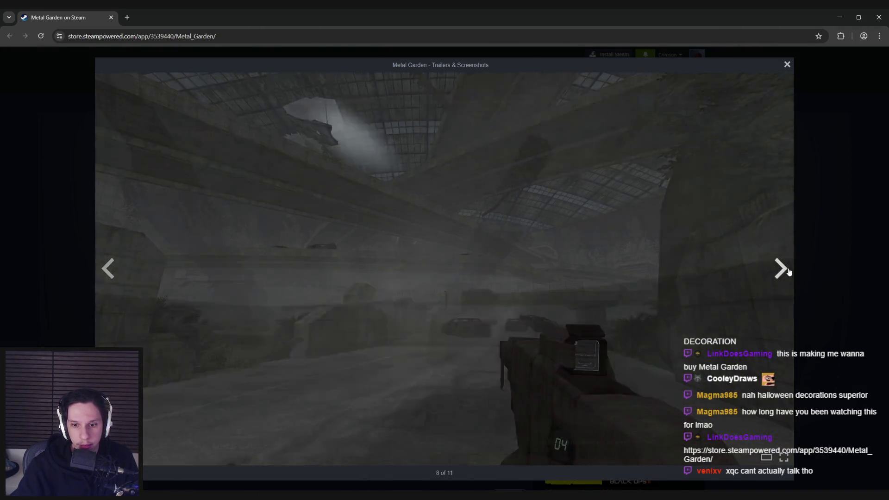
pyautogui.click(789, 271)
pyautogui.click(838, 272)
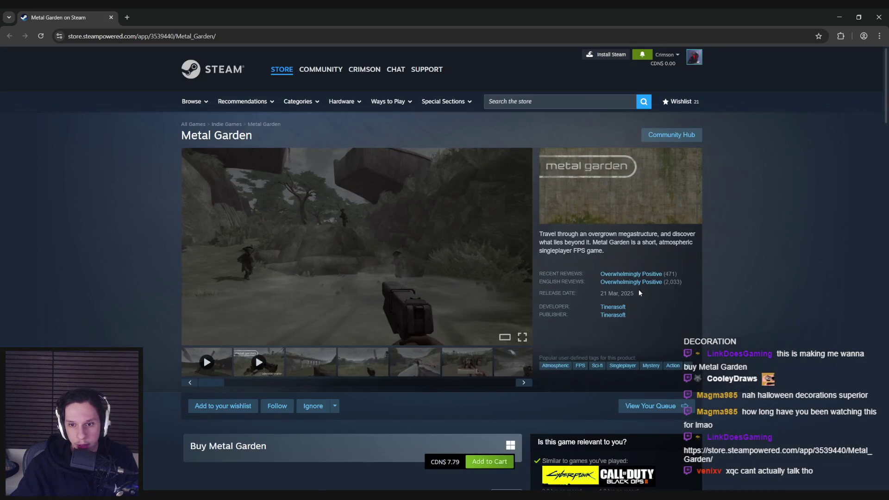
# - Browse the Metal Garden screenshots again, then move the browser aside to reveal the editor
pyautogui.click(394, 276)
pyautogui.click(783, 271)
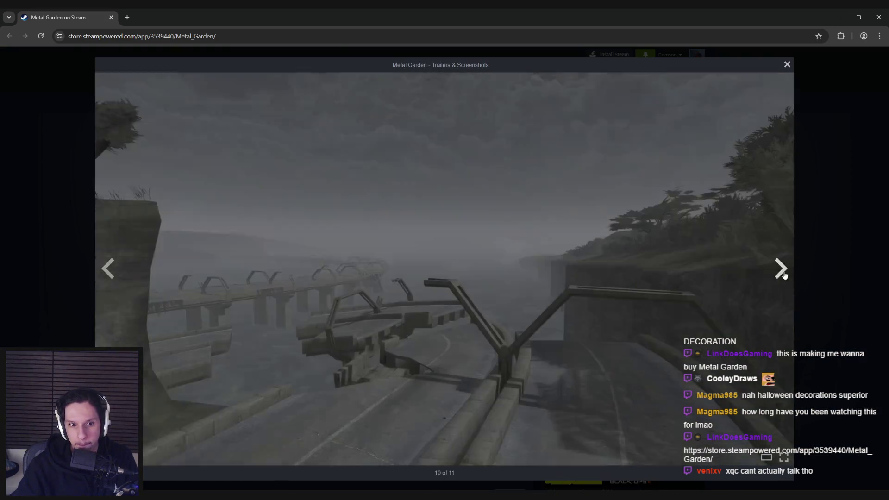
pyautogui.click(786, 275)
pyautogui.click(785, 275)
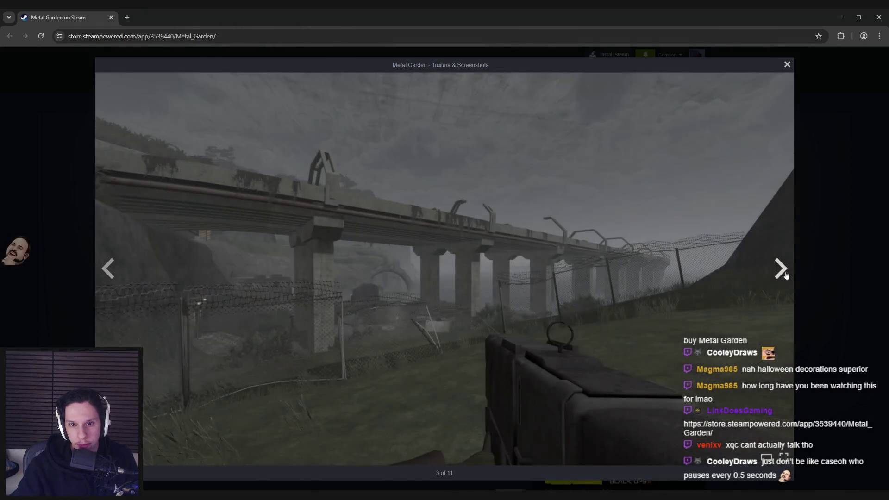
pyautogui.click(785, 275)
pyautogui.click(786, 275)
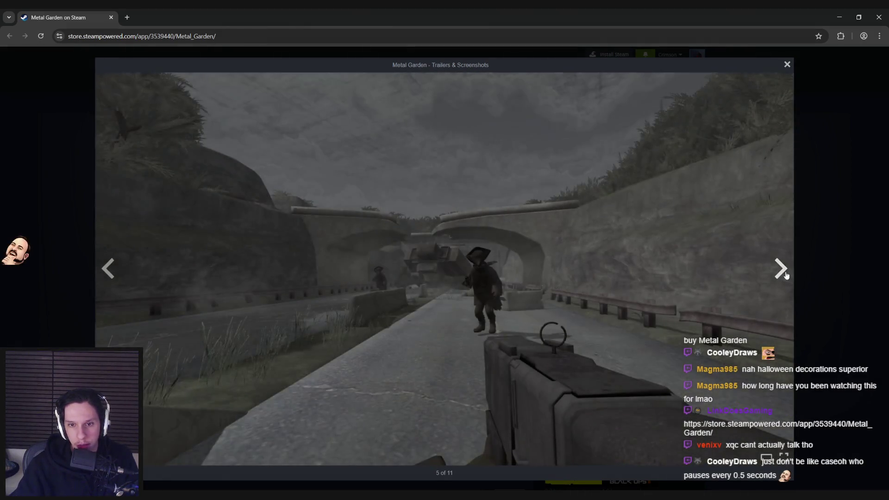
pyautogui.click(786, 274)
pyautogui.click(814, 271)
pyautogui.moveTo(132, 17)
pyautogui.mouseDown()
pyautogui.moveTo(134, 74)
pyautogui.moveTo(0, 76)
pyautogui.mouseUp()
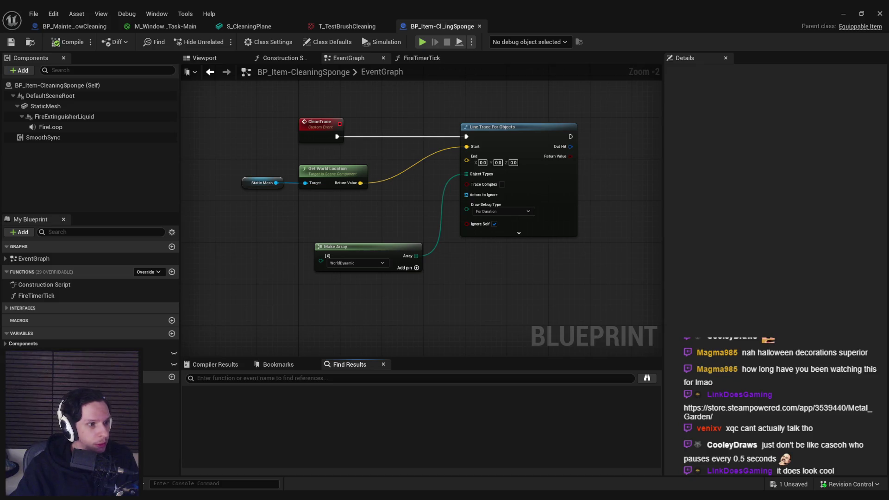
# - Inspect the sponge's Line Trace For Objects graph in the EventGraph, then minimize the Blueprint editor
pyautogui.click(271, 321)
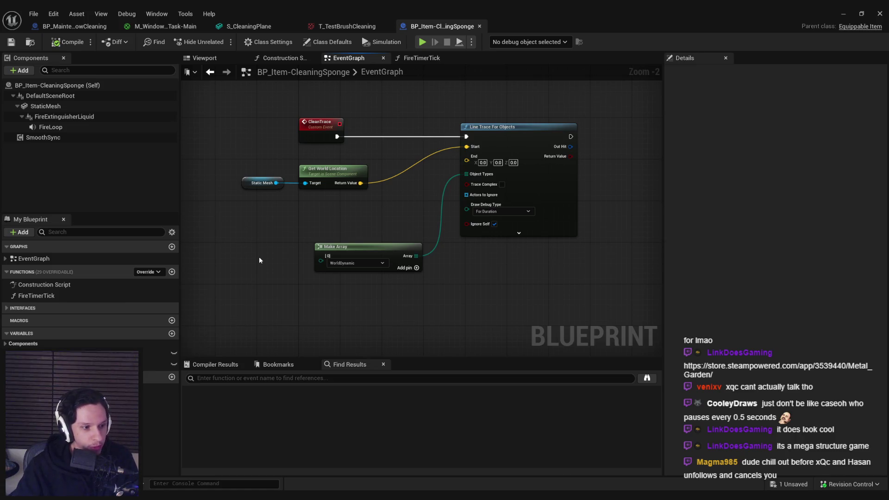
pyautogui.scroll(2, 280, 278)
pyautogui.scroll(-1, 354, 279)
pyautogui.scroll(1, 383, 261)
pyautogui.scroll(-3, 382, 261)
pyautogui.scroll(3, 371, 263)
pyautogui.scroll(-2, 368, 267)
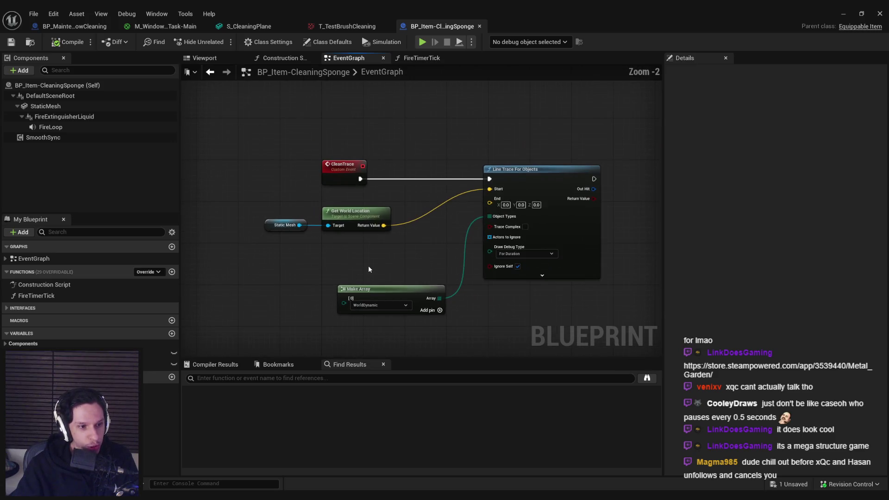
pyautogui.moveTo(369, 269); pyautogui.dragTo(375, 219)
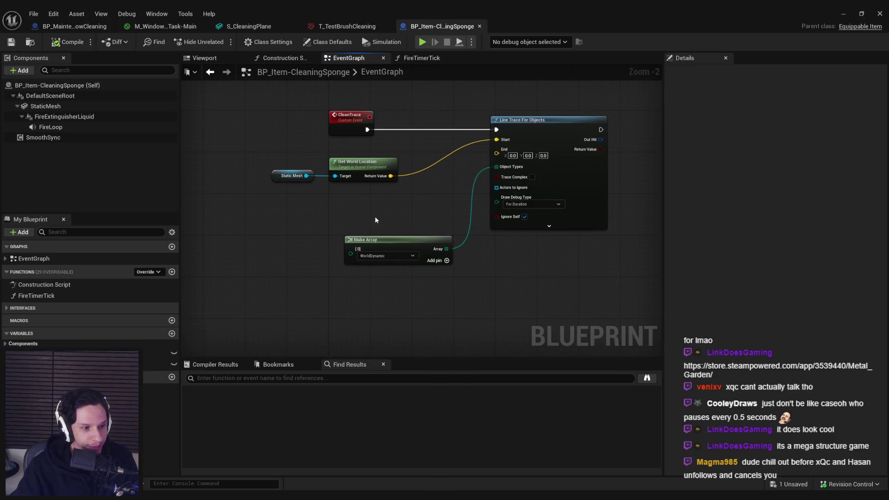
pyautogui.moveTo(276, 263); pyautogui.dragTo(277, 216)
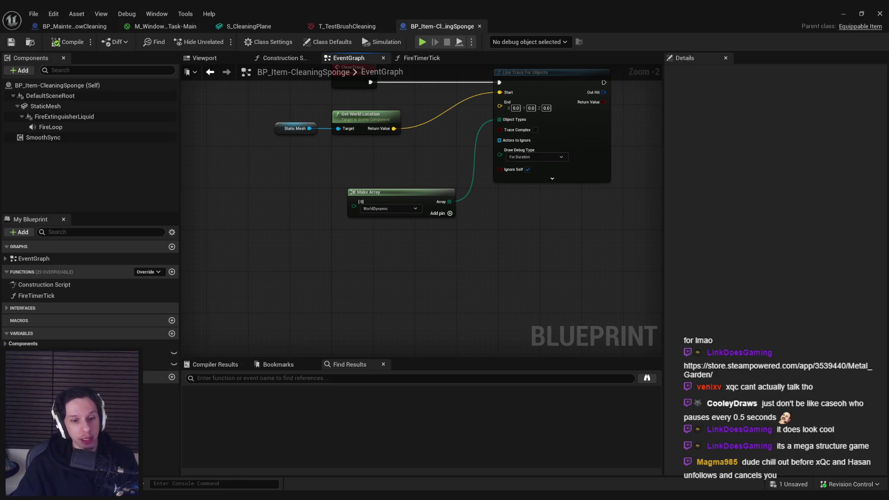
pyautogui.click(838, 16)
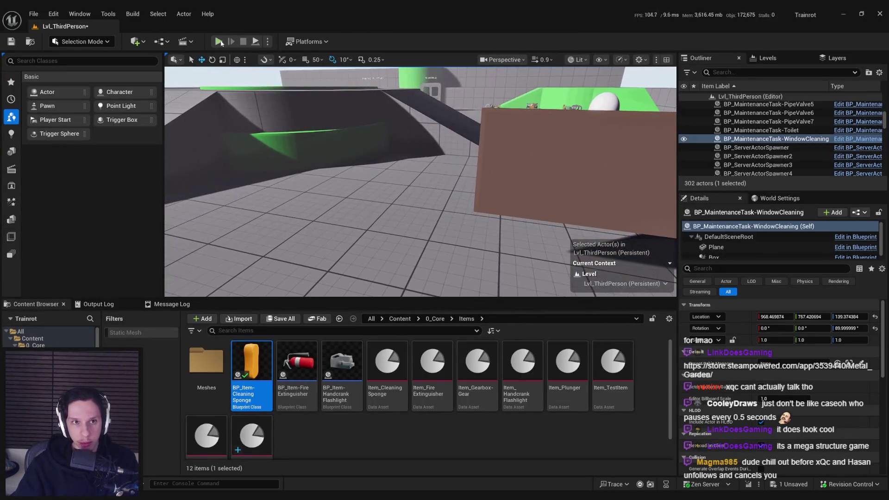
# - Play test the level, equipping the sponge and plunging the toilet
pyautogui.click(218, 42)
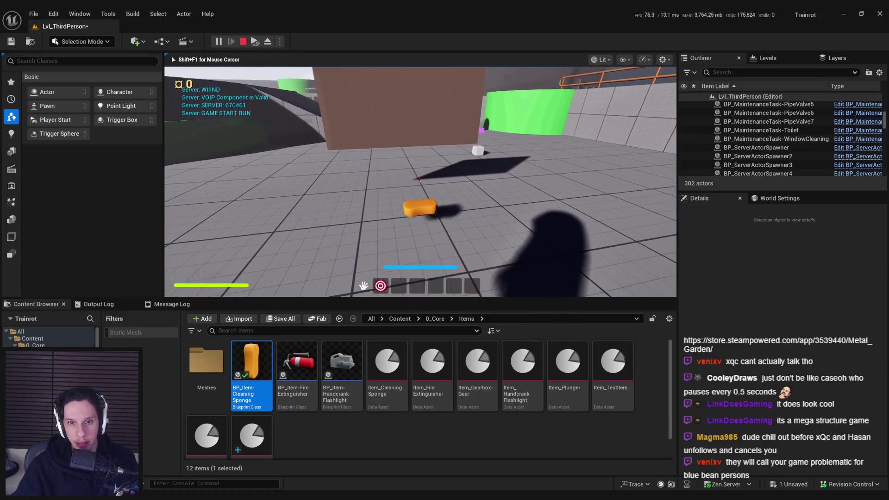
pyautogui.press('2')
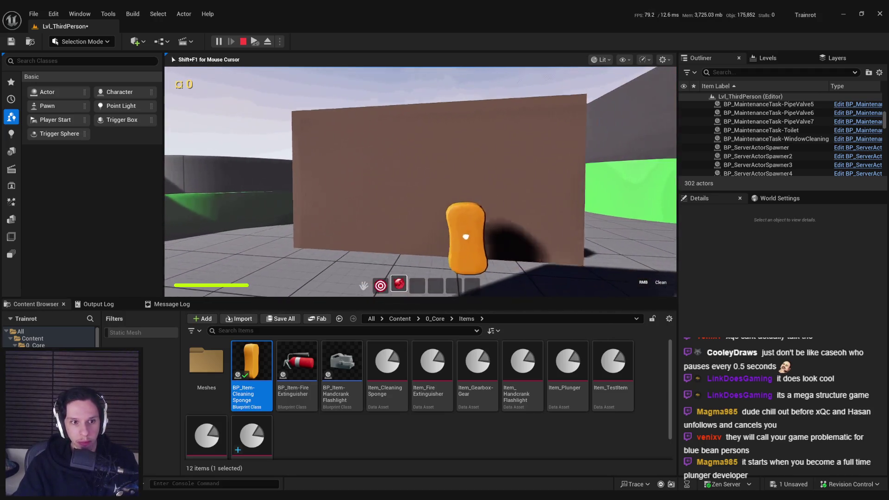
pyautogui.press('w')
pyautogui.press('e')
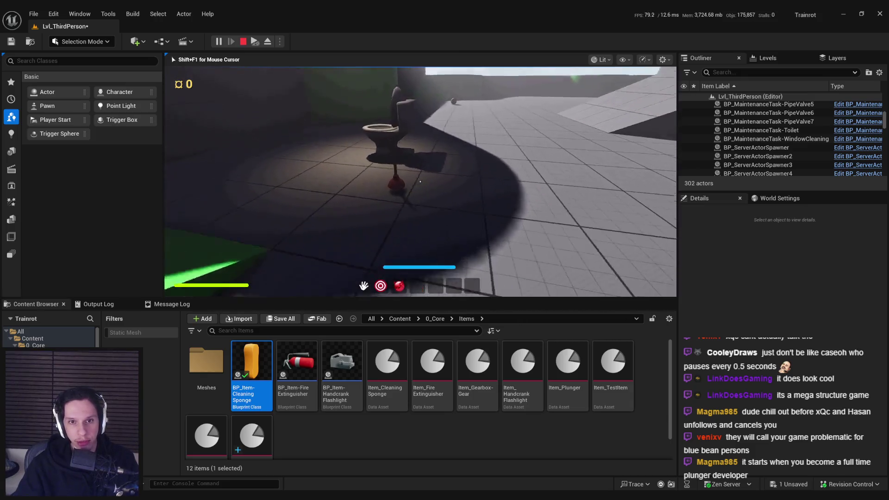
pyautogui.press('e')
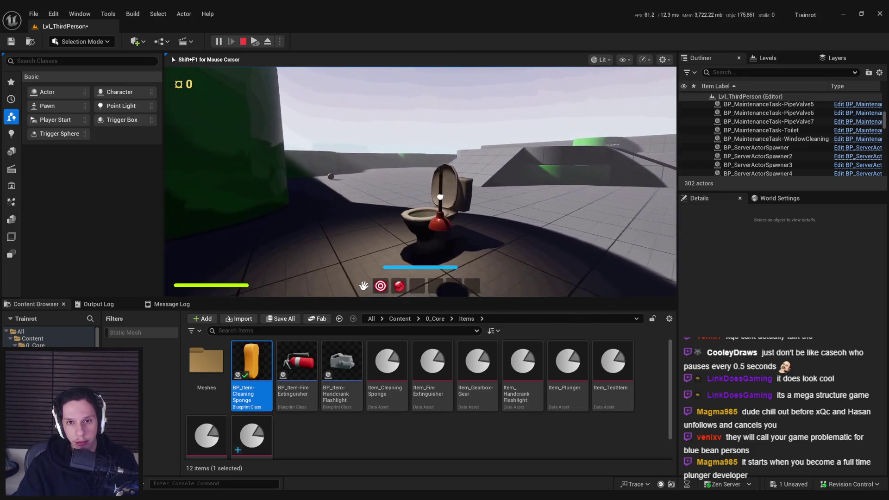
pyautogui.press('w')
pyautogui.moveTo(418, 156); pyautogui.dragTo(418, 171)
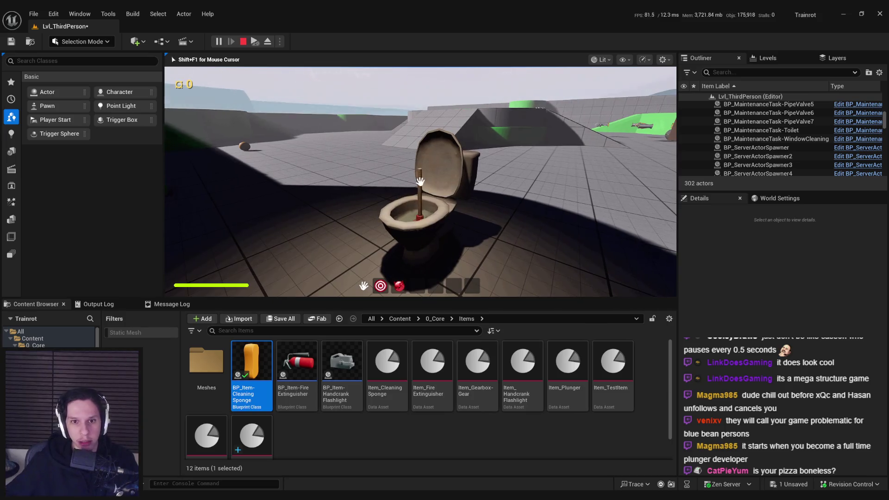
pyautogui.moveTo(420, 181); pyautogui.dragTo(420, 181)
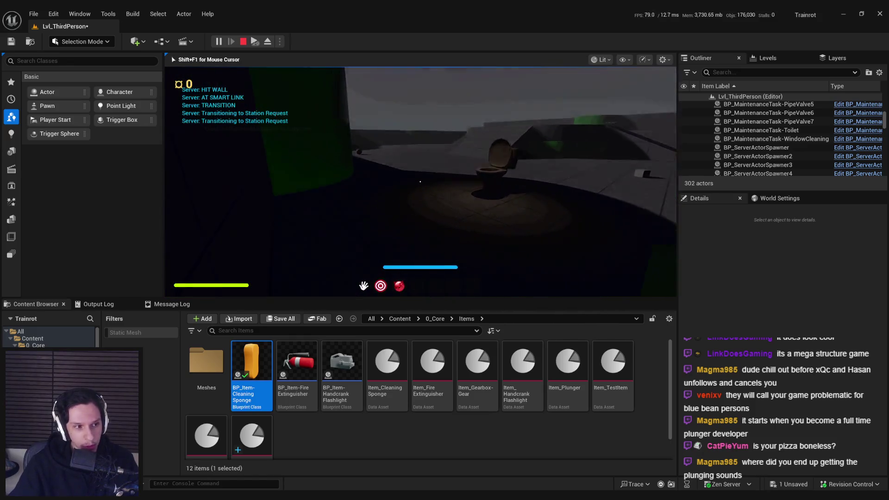
# - Stop the play test and save the level
pyautogui.press('Escape')
pyautogui.click(390, 180)
pyautogui.hotkey('ctrl', 's')
pyautogui.moveTo(360, 204); pyautogui.dragTo(360, 203)
pyautogui.hotkey('ctrl', 'space')
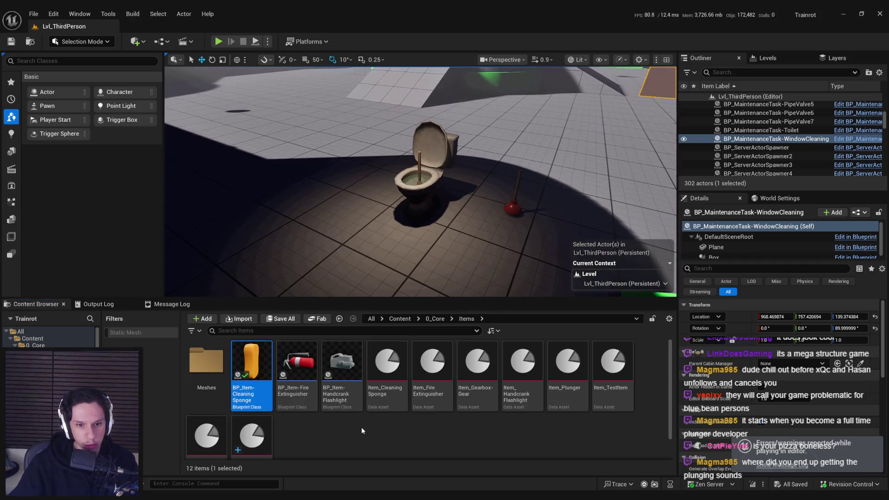
pyautogui.click(361, 430)
pyautogui.moveTo(435, 236); pyautogui.dragTo(435, 236)
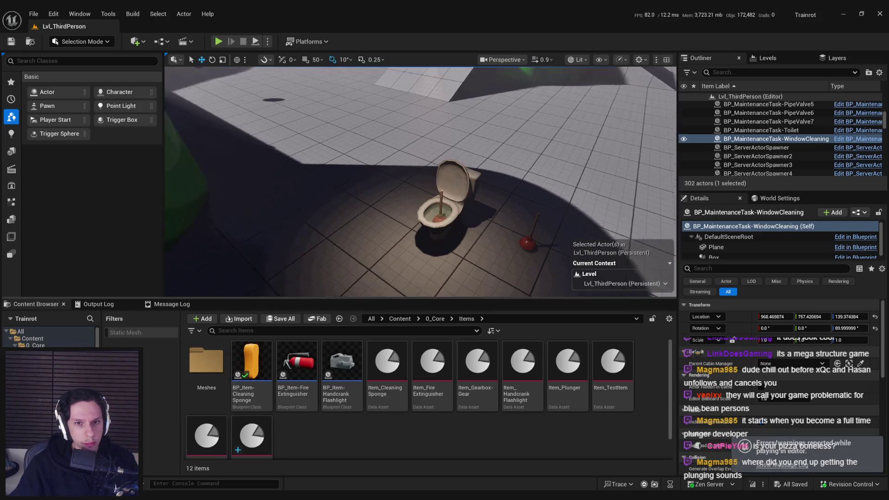
pyautogui.press('f')
pyautogui.moveTo(436, 236); pyautogui.dragTo(412, 216)
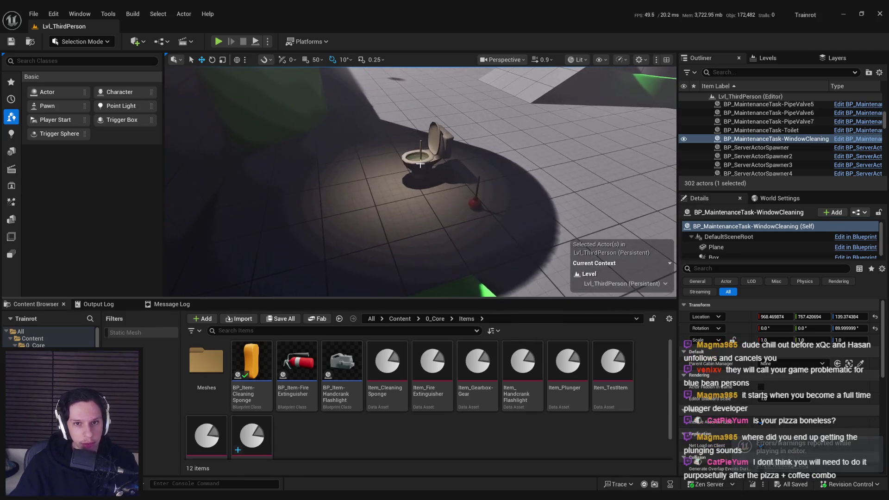
pyautogui.moveTo(415, 217)
pyautogui.mouseDown()
pyautogui.moveTo(393, 211)
pyautogui.moveTo(428, 190)
pyautogui.moveTo(407, 176)
pyautogui.moveTo(403, 157)
pyautogui.moveTo(396, 180)
pyautogui.moveTo(384, 167)
pyautogui.moveTo(389, 157)
pyautogui.moveTo(431, 182)
pyautogui.mouseUp()
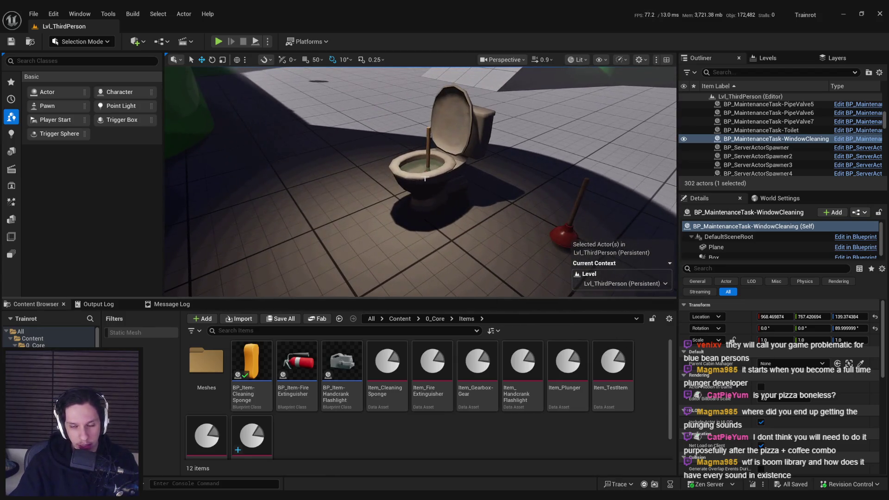
pyautogui.scroll(-5, 430, 167)
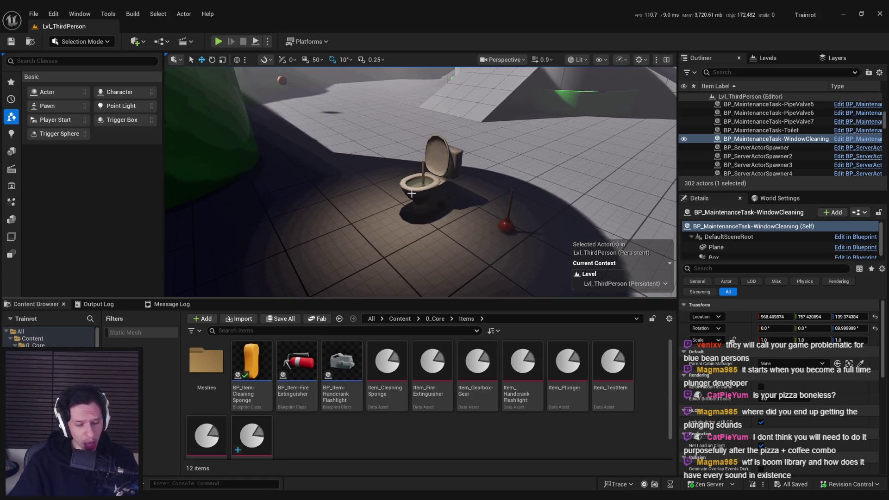
pyautogui.moveTo(440, 186); pyautogui.dragTo(441, 199)
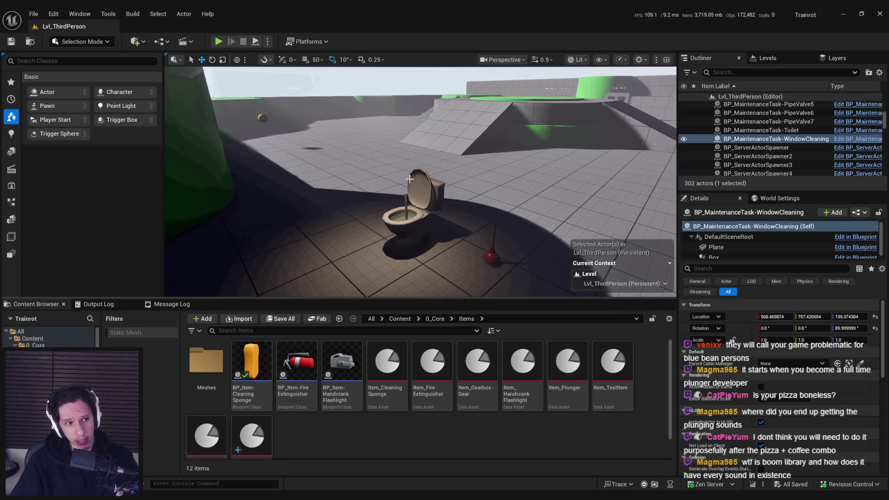
pyautogui.moveTo(352, 233)
pyautogui.mouseDown()
pyautogui.moveTo(337, 232)
pyautogui.moveTo(351, 248)
pyautogui.mouseUp()
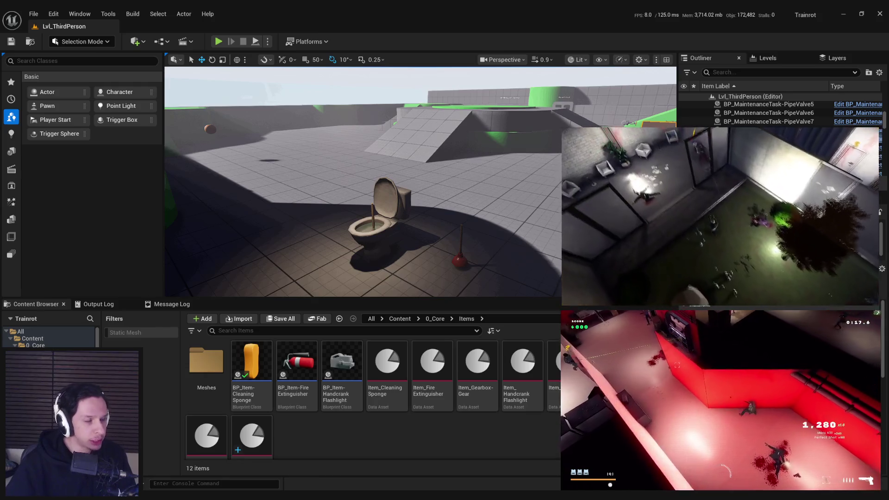
# - Fly the viewport around the toilet, plunger and window-cleaning plane, then maximize the YouTube window
pyautogui.moveTo(362, 213); pyautogui.dragTo(324, 192)
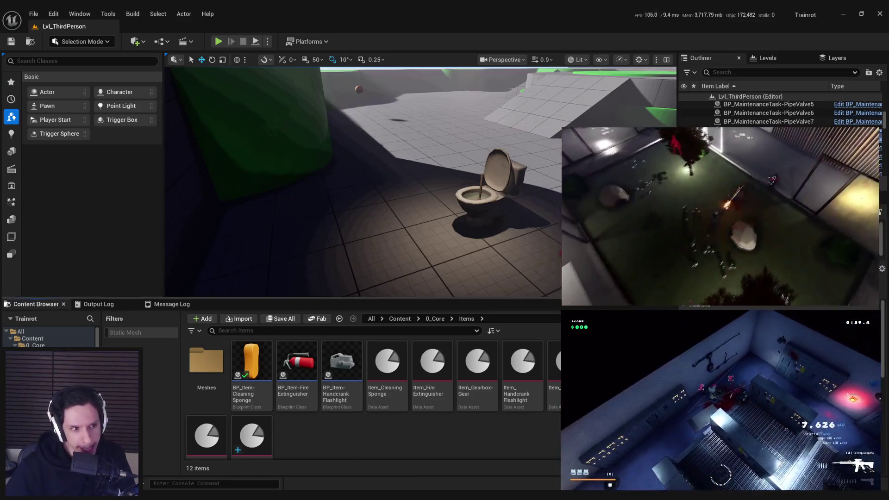
pyautogui.moveTo(364, 210); pyautogui.dragTo(365, 207)
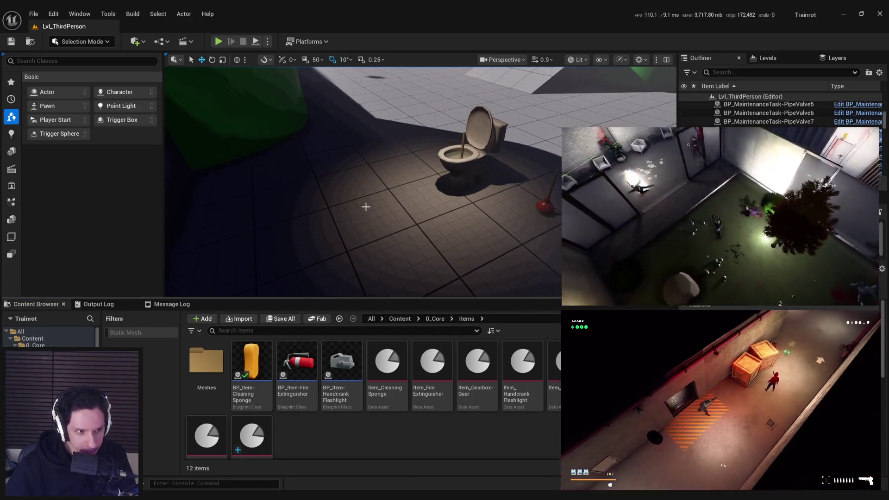
pyautogui.moveTo(377, 206)
pyautogui.mouseDown()
pyautogui.moveTo(395, 200)
pyautogui.moveTo(296, 244)
pyautogui.mouseUp()
pyautogui.moveTo(162, 497)
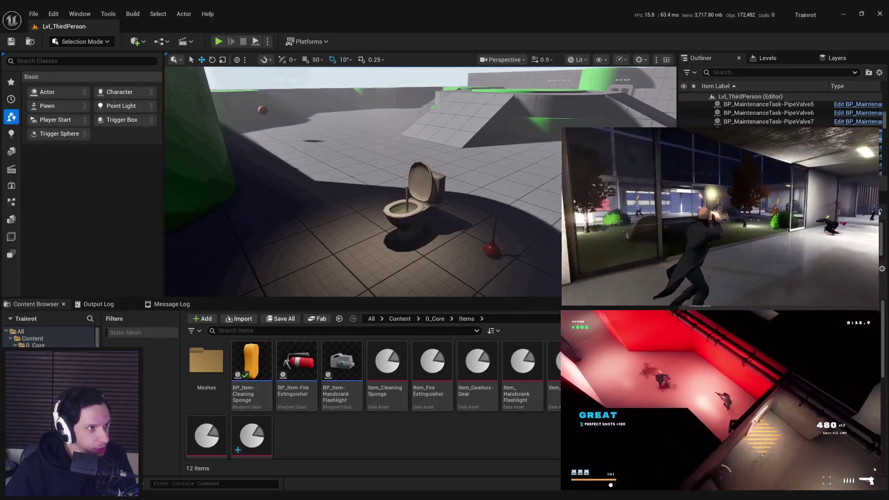
pyautogui.moveTo(411, 170)
pyautogui.mouseDown()
pyautogui.moveTo(399, 148)
pyautogui.moveTo(351, 190)
pyautogui.mouseUp()
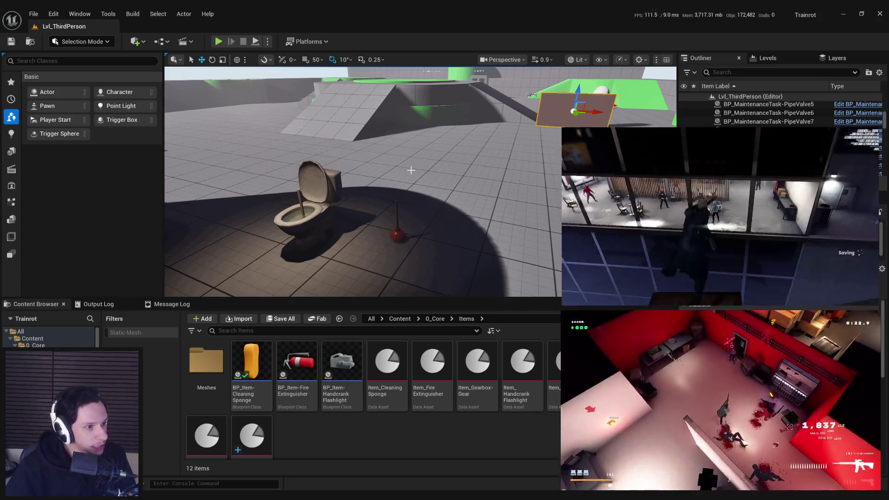
pyautogui.moveTo(411, 171); pyautogui.dragTo(435, 162)
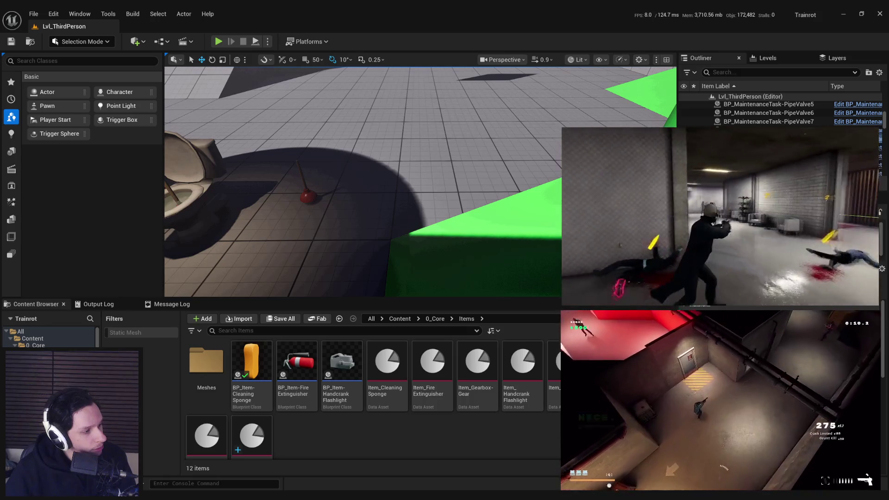
pyautogui.doubleClick(660, 118)
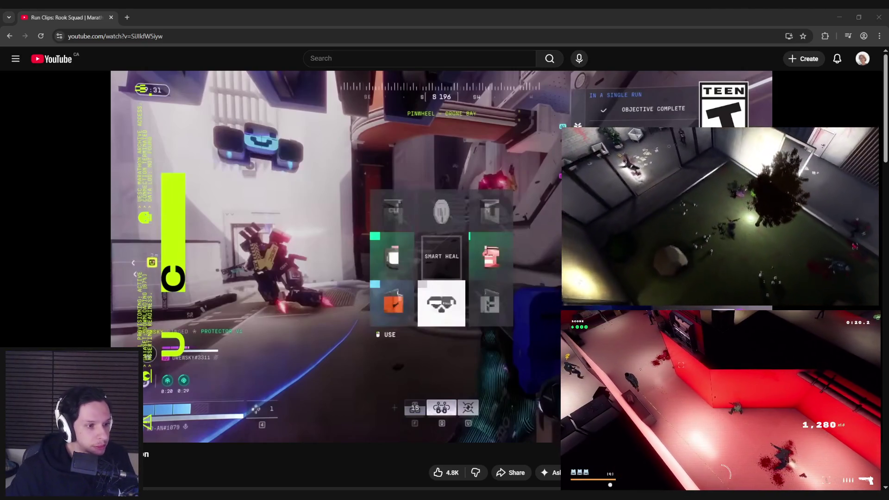
# - Play and pause the Marathon gameplay video and scrub it several minutes ahead
pyautogui.press('space')
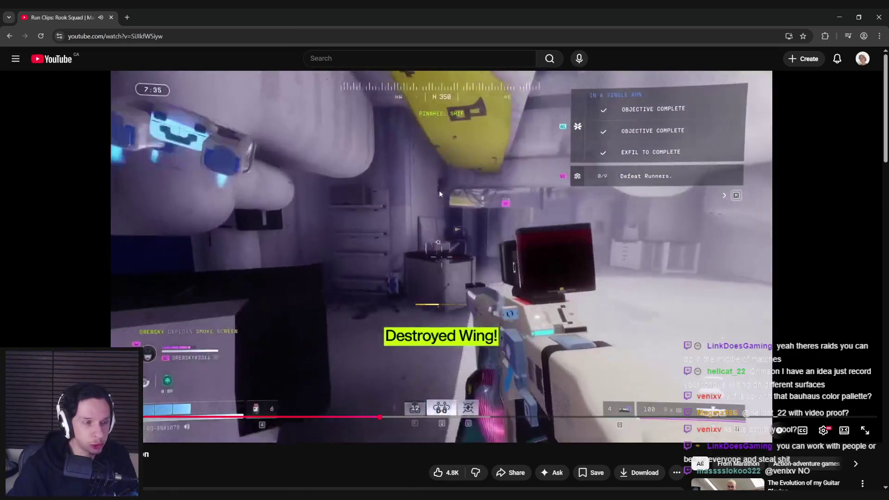
pyautogui.click(432, 193)
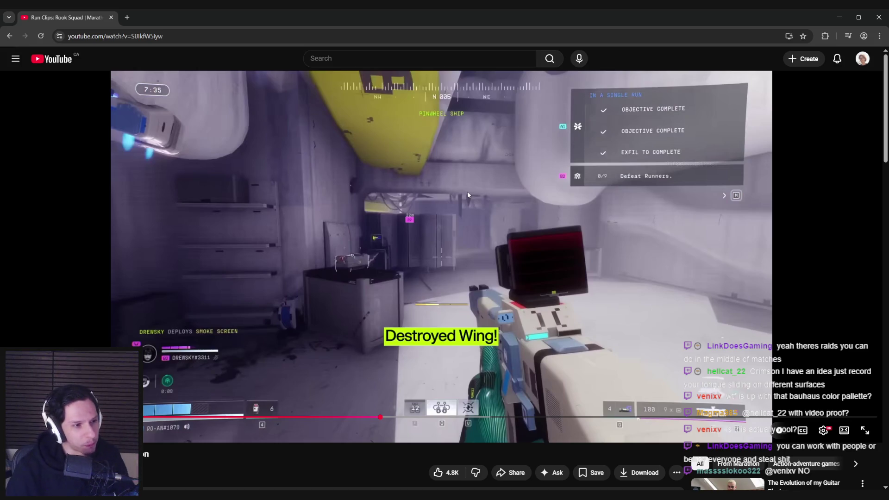
pyautogui.click(450, 227)
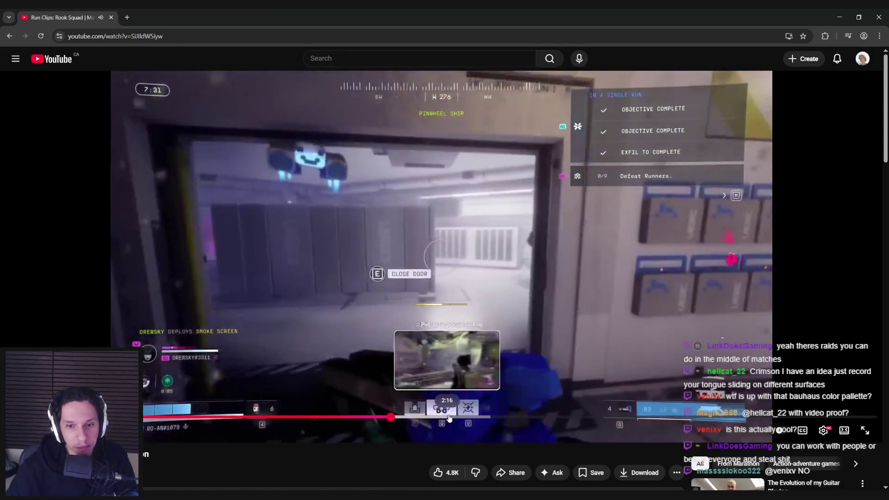
pyautogui.click(468, 418)
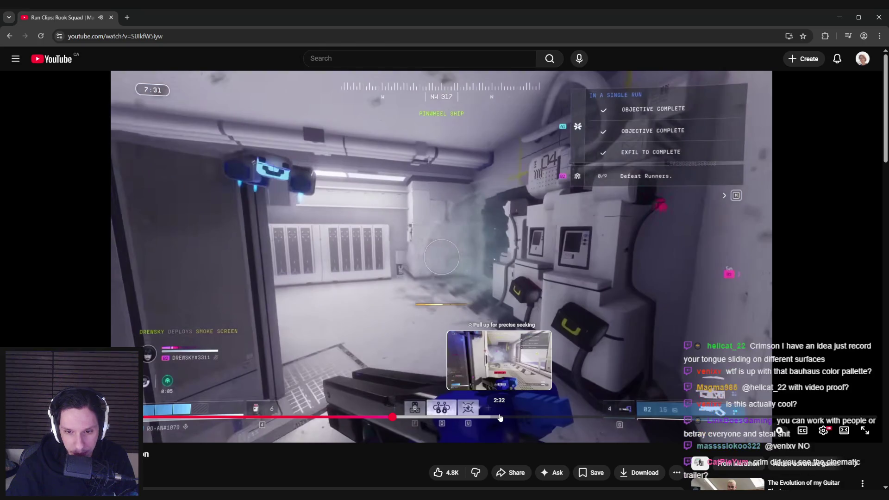
pyautogui.click(493, 417)
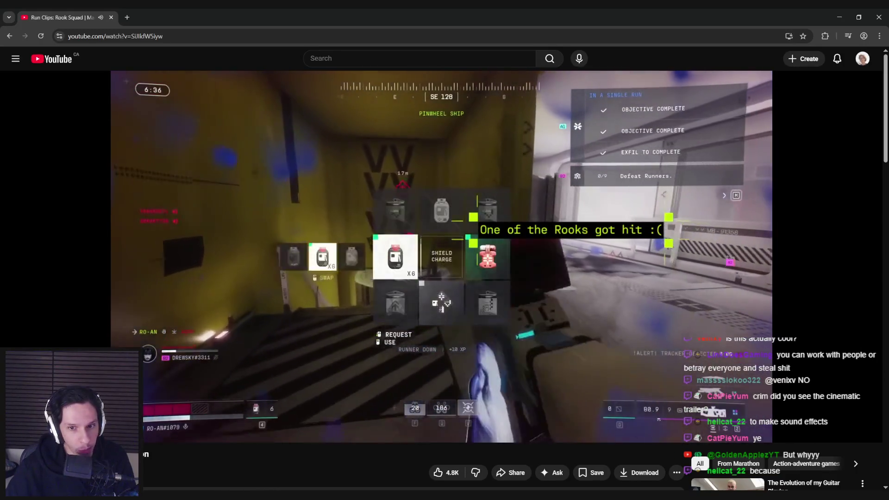
pyautogui.press('space')
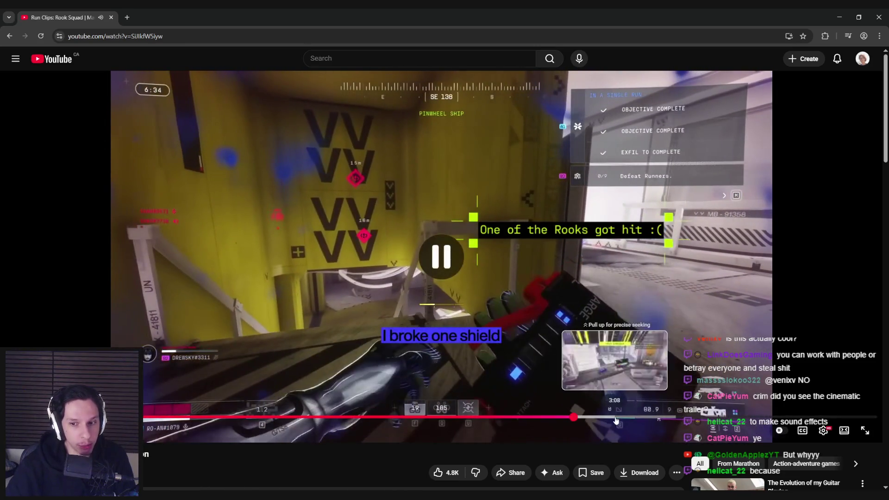
pyautogui.moveTo(618, 418); pyautogui.dragTo(821, 416)
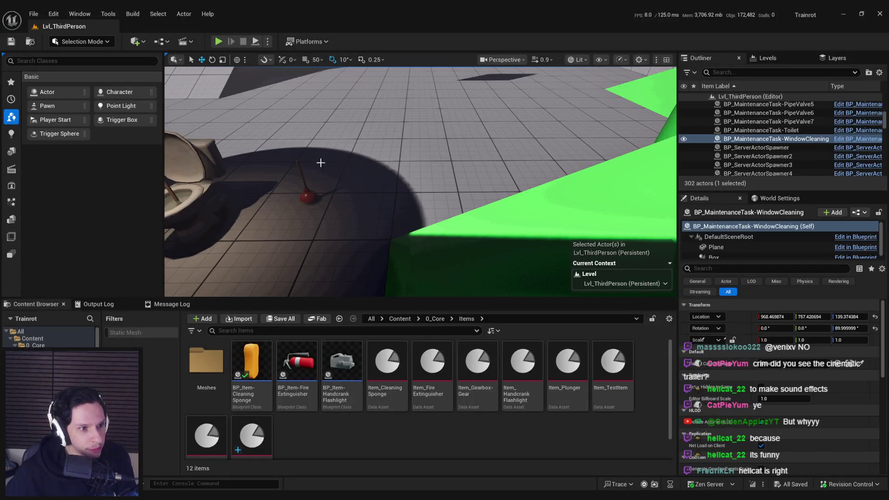
pyautogui.moveTo(318, 165); pyautogui.dragTo(336, 176)
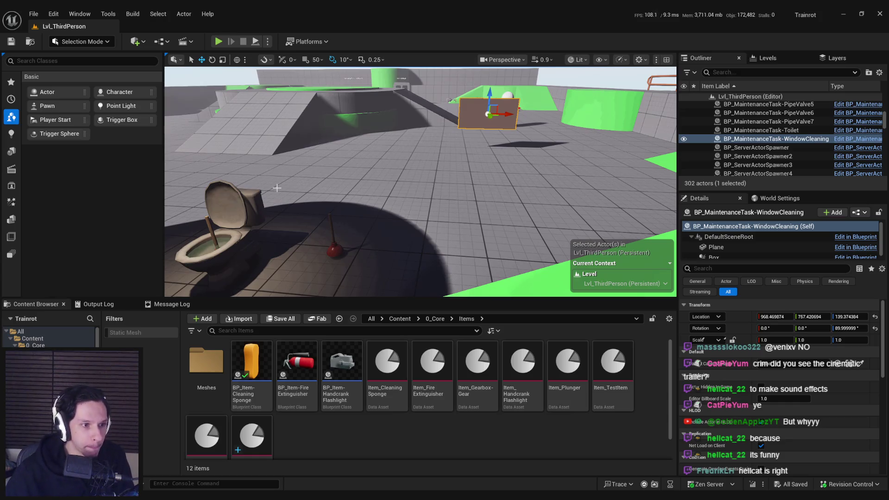
pyautogui.moveTo(255, 195); pyautogui.dragTo(336, 192)
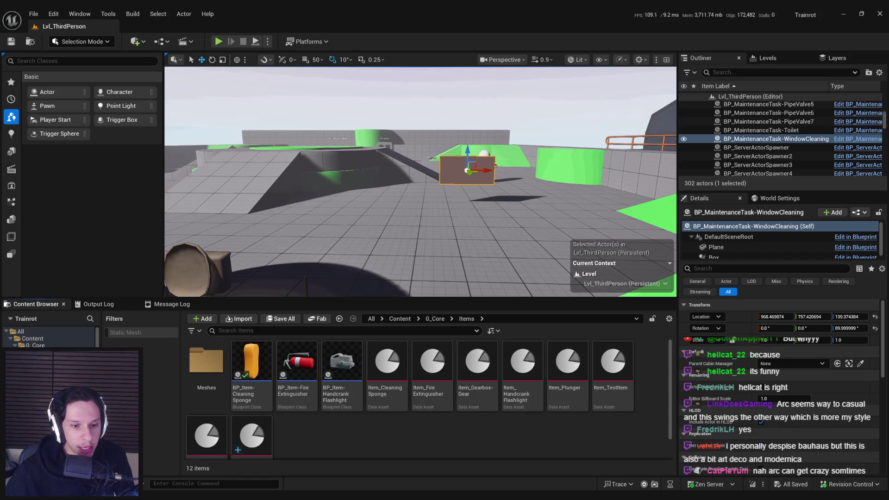
pyautogui.moveTo(160, 496)
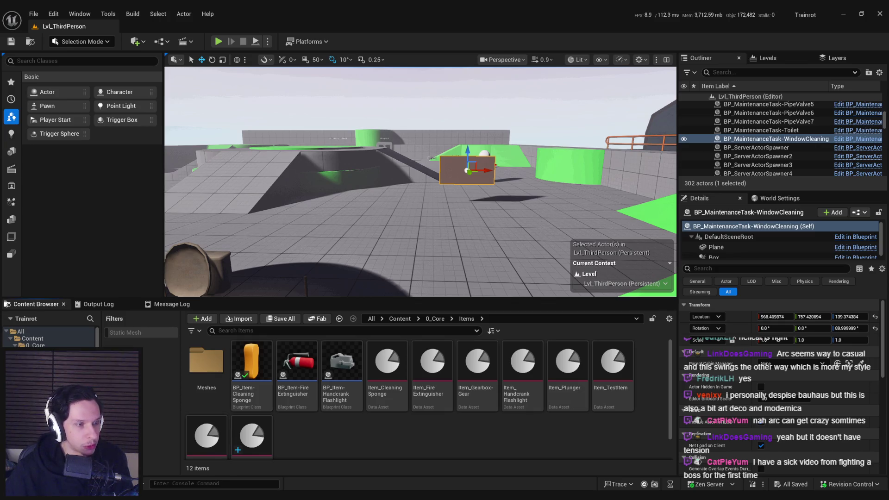
pyautogui.moveTo(297, 168)
pyautogui.mouseDown()
pyautogui.moveTo(317, 168)
pyautogui.moveTo(315, 194)
pyautogui.moveTo(329, 185)
pyautogui.moveTo(324, 204)
pyautogui.moveTo(322, 183)
pyautogui.mouseUp()
pyautogui.moveTo(301, 212)
pyautogui.mouseDown()
pyautogui.moveTo(301, 182)
pyautogui.moveTo(377, 133)
pyautogui.mouseUp()
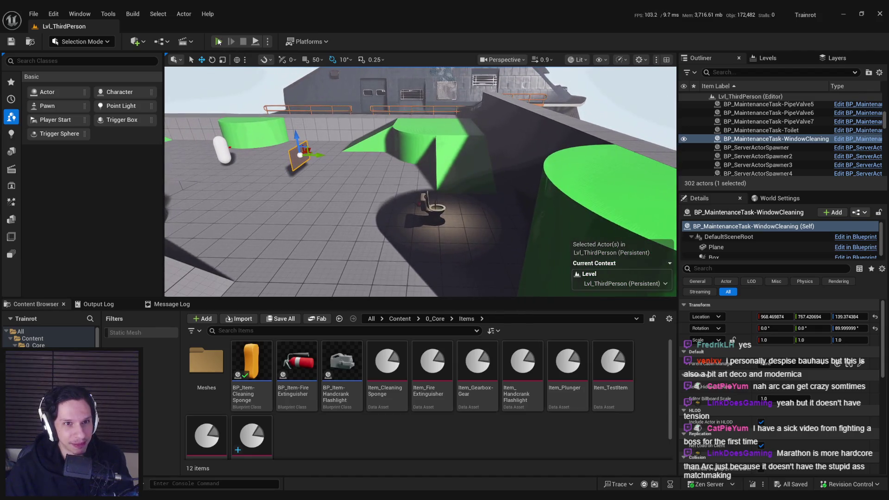
# - Run a quick play test, equipping the sponge and walking up to the wall
pyautogui.click(219, 42)
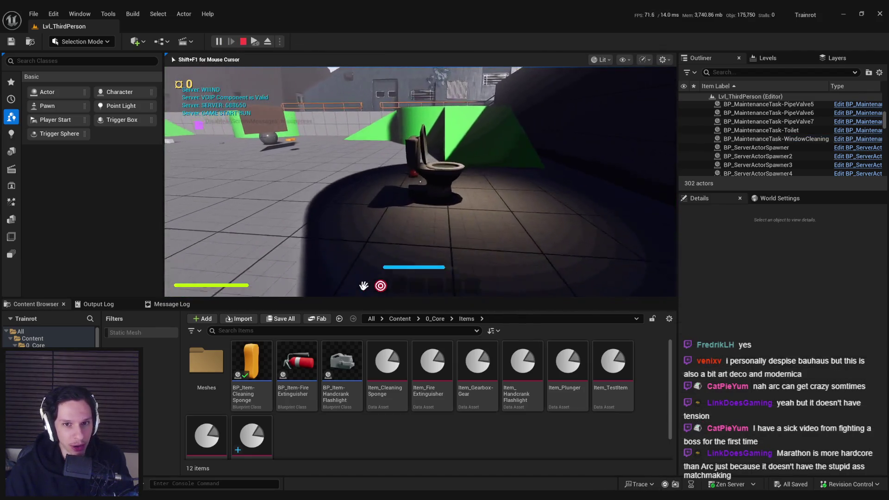
pyautogui.press('e')
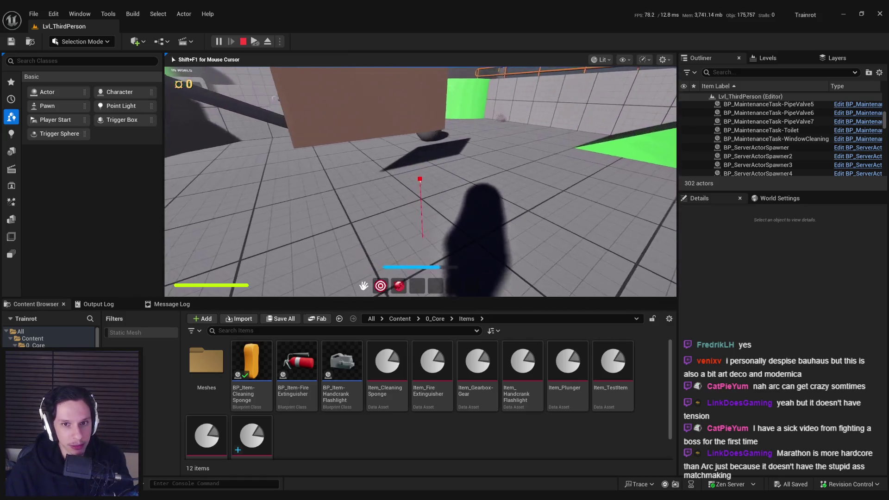
pyautogui.press('3')
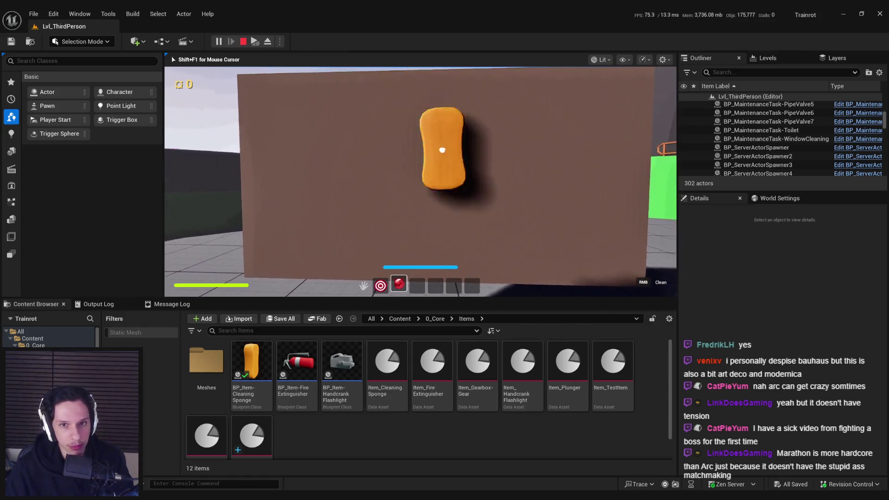
pyautogui.press('Escape')
# - Select the window-cleaning wall and open BP_Item-CleaningSponge from the Content Browser
pyautogui.click(424, 201)
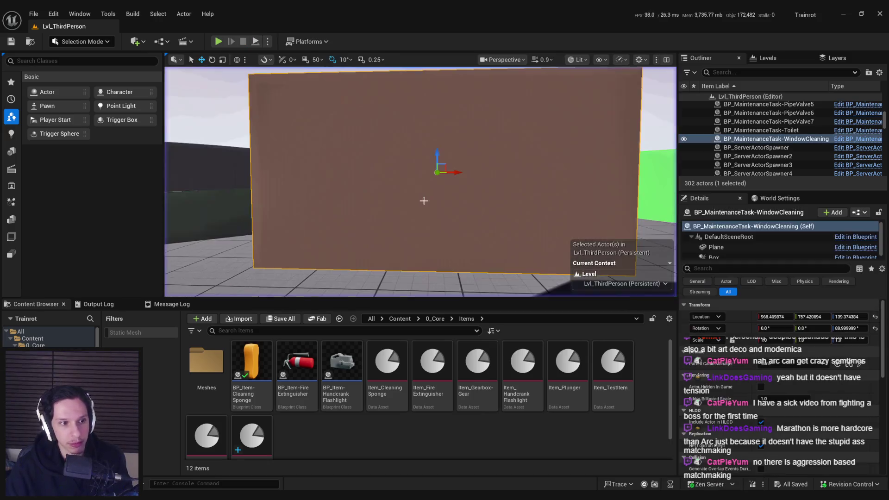
pyautogui.scroll(-3, 424, 200)
pyautogui.doubleClick(251, 366)
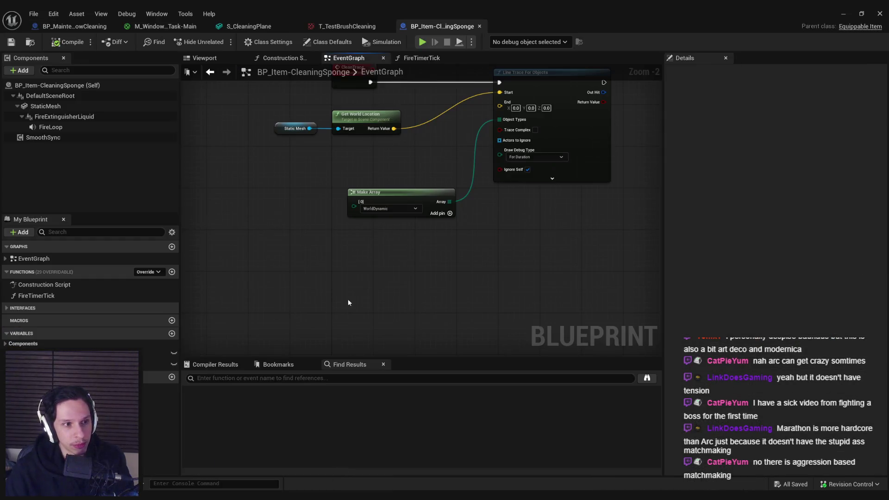
# - Shift the Make Array and Line Trace For Objects nodes right and save the sponge Blueprint
pyautogui.scroll(-1, 267, 290)
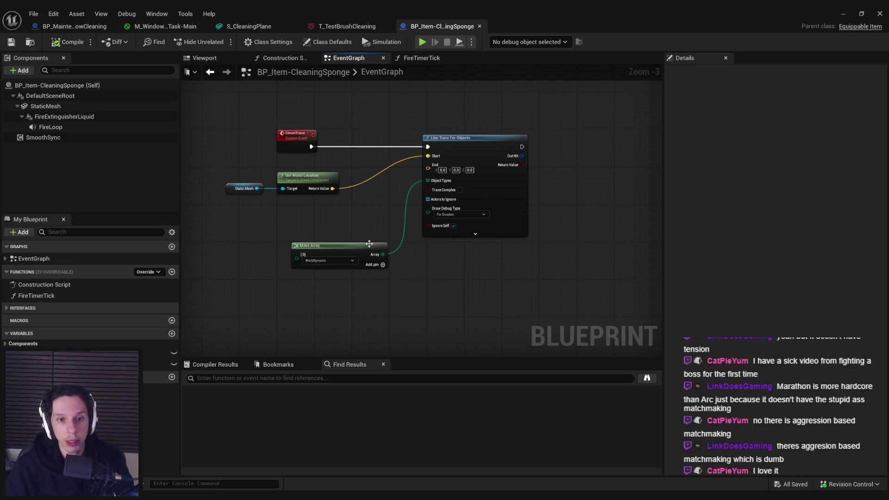
pyautogui.moveTo(491, 283); pyautogui.dragTo(387, 271)
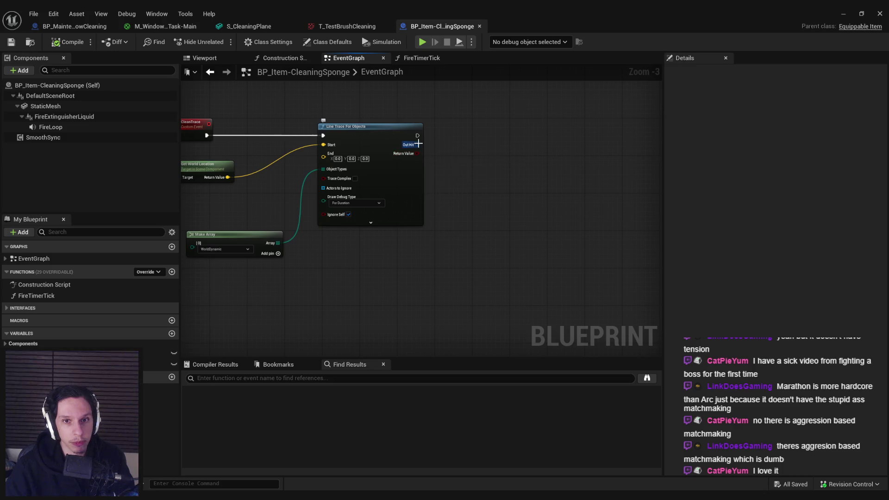
pyautogui.rightClick(477, 142)
pyautogui.write('static')
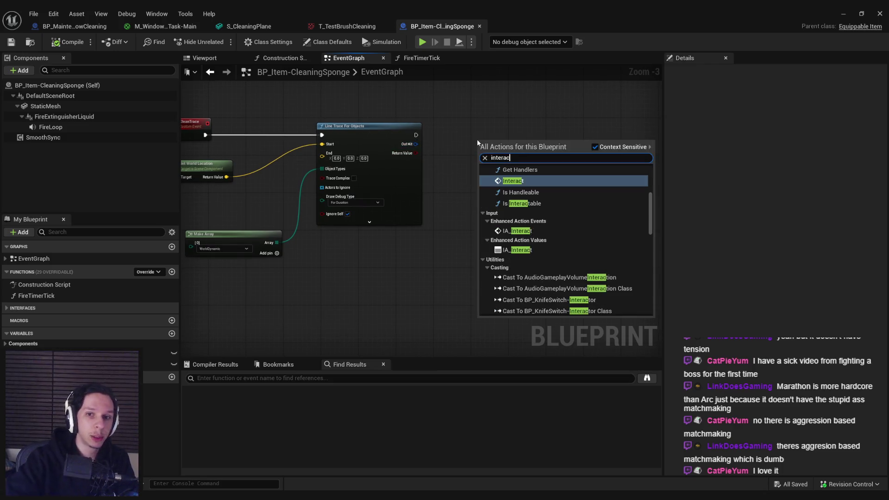
pyautogui.press('Escape')
pyautogui.scroll(1, 305, 210)
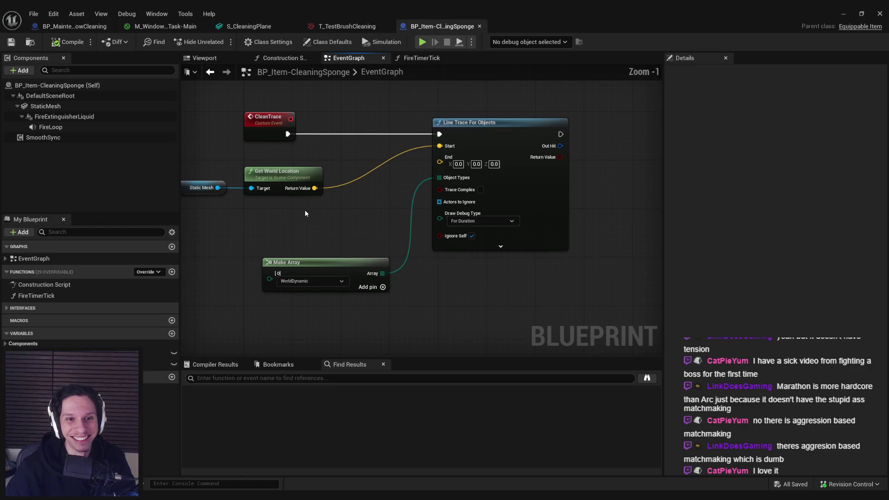
pyautogui.moveTo(366, 241); pyautogui.dragTo(463, 293)
pyautogui.moveTo(463, 226); pyautogui.dragTo(508, 225)
pyautogui.click(454, 218)
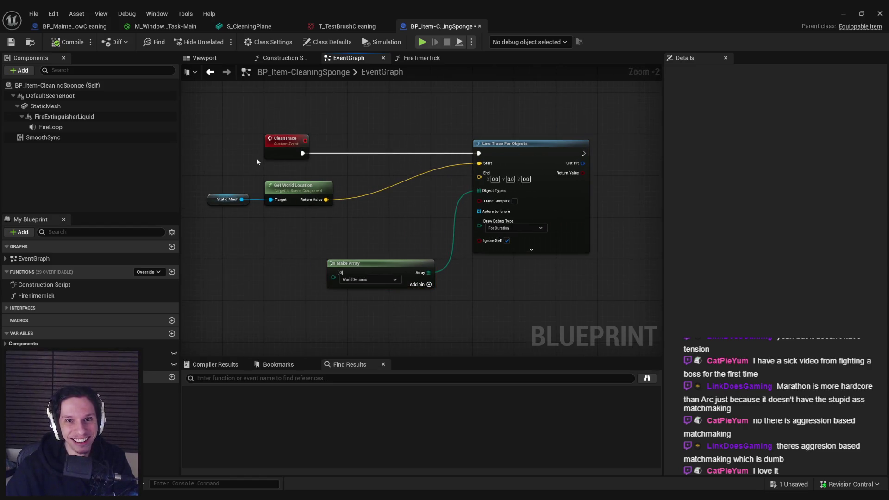
pyautogui.click(11, 42)
# - Add a Get Owner node feeding a Get Actor Forward Vector node
pyautogui.scroll(2, 324, 234)
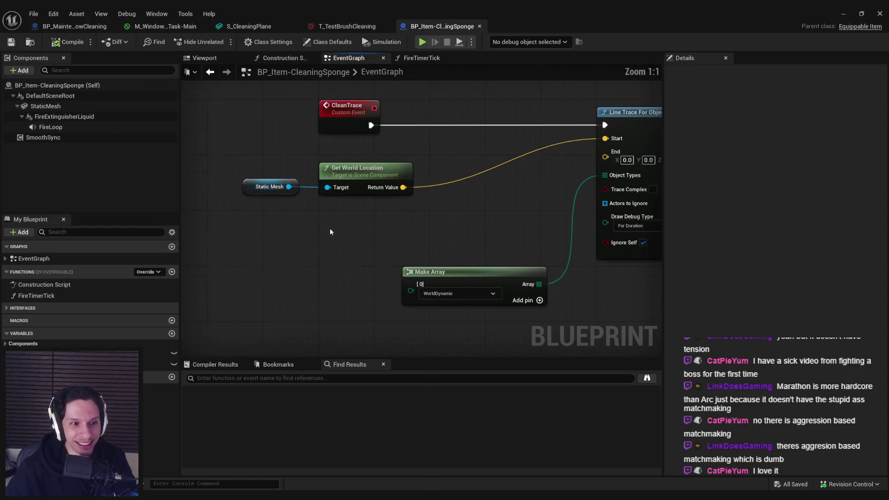
pyautogui.rightClick(317, 237)
pyautogui.write('get owner')
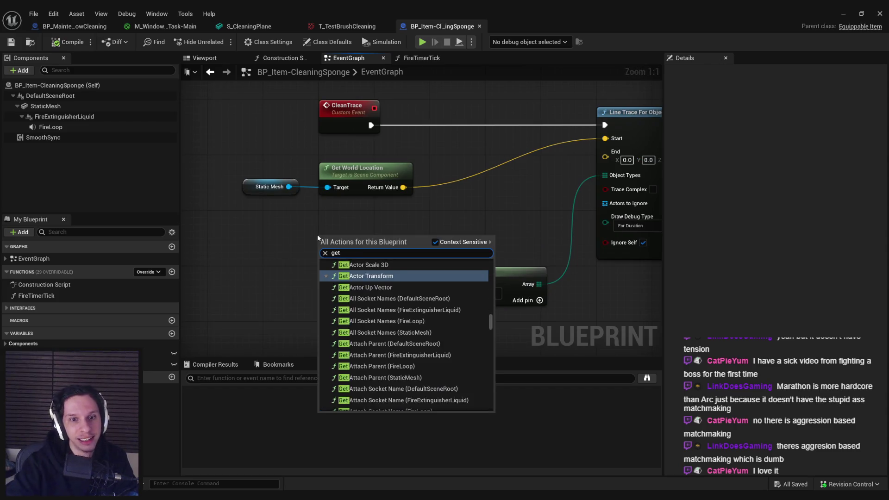
pyautogui.press('Return')
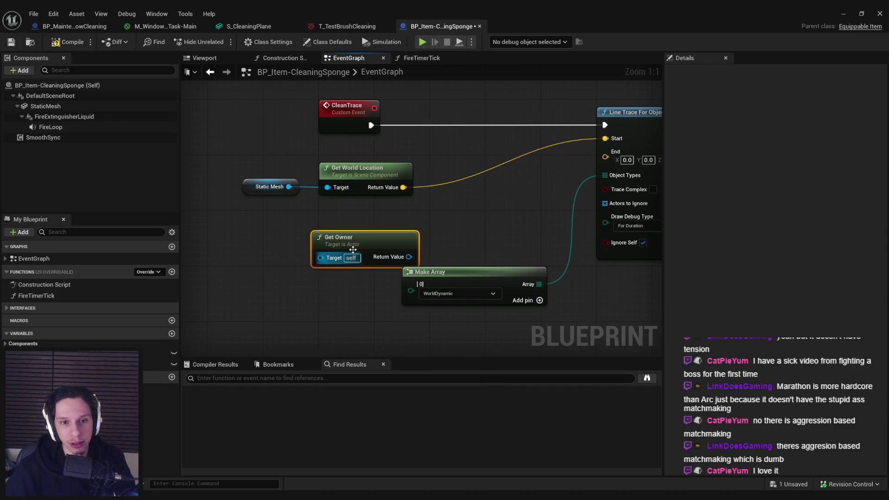
pyautogui.moveTo(324, 237); pyautogui.dragTo(304, 216)
pyautogui.moveTo(388, 235); pyautogui.dragTo(420, 230)
pyautogui.write('forward')
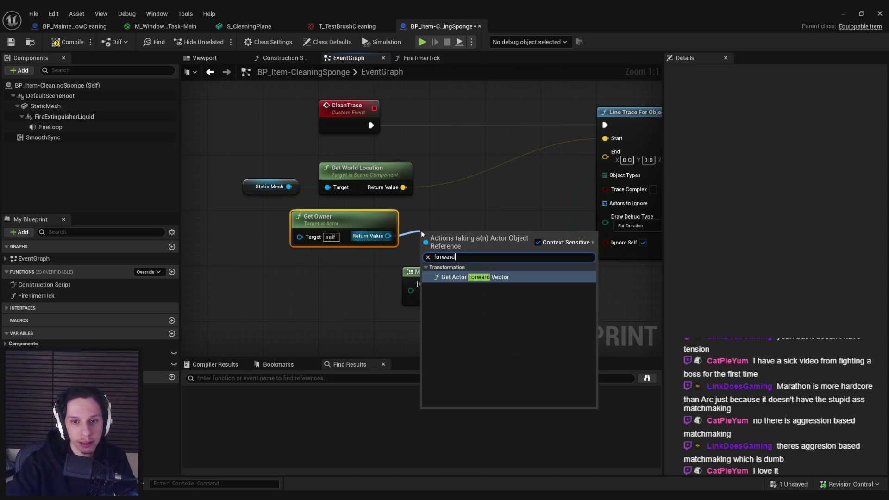
pyautogui.press('Return')
# - Multiply the owner's forward vector by 45.0
pyautogui.moveTo(457, 279); pyautogui.dragTo(324, 183)
pyautogui.moveTo(324, 183); pyautogui.dragTo(216, 185)
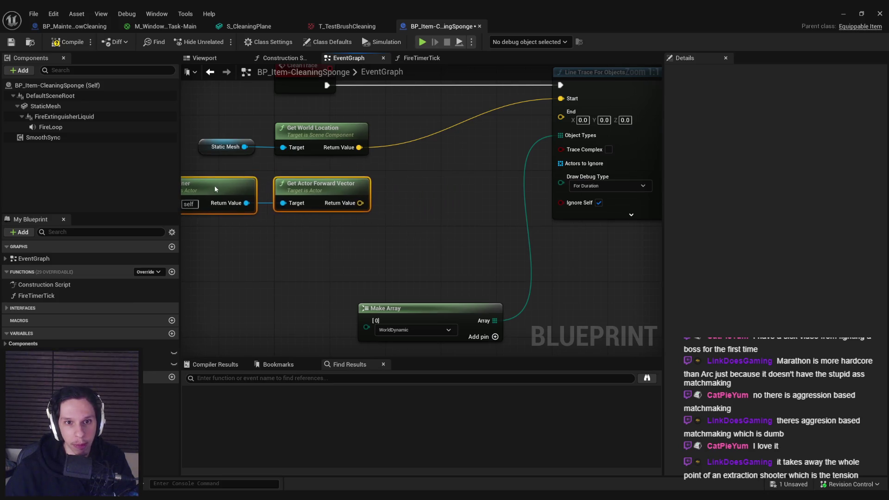
pyautogui.moveTo(353, 203); pyautogui.dragTo(398, 202)
pyautogui.write('*')
pyautogui.click(428, 257)
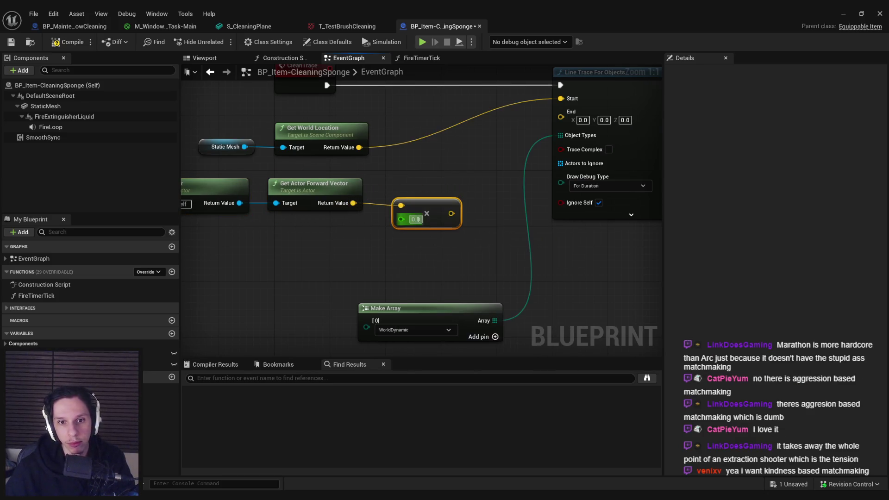
pyautogui.write('100')
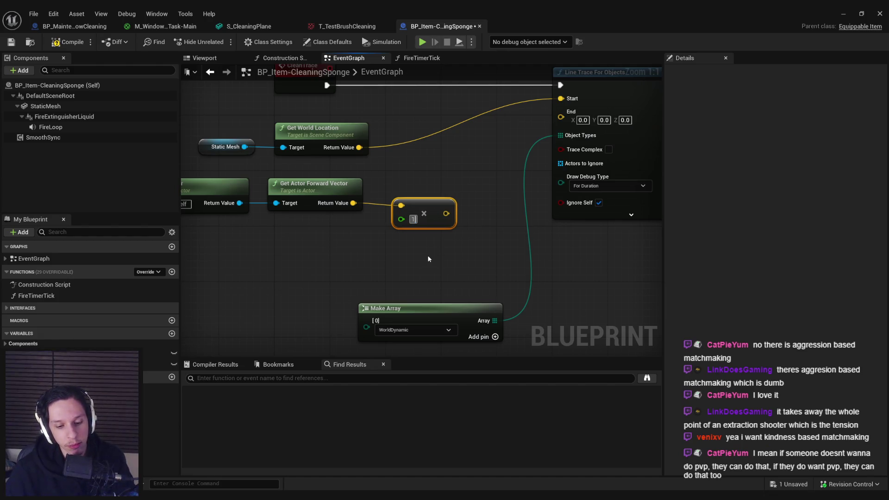
pyautogui.click(418, 219)
pyautogui.write('45')
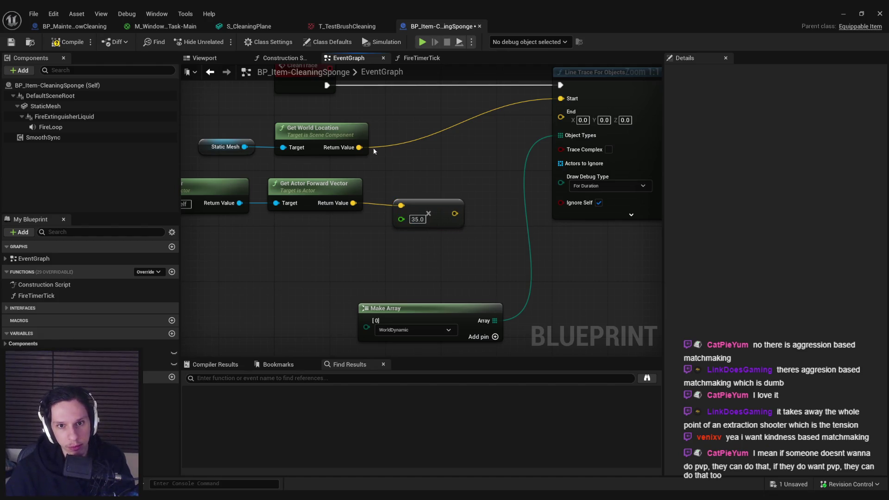
pyautogui.press('Return')
# - Attach an Add node to Get World Location's return value for the trace end
pyautogui.moveTo(358, 147)
pyautogui.mouseDown()
pyautogui.moveTo(425, 149)
pyautogui.moveTo(455, 213)
pyautogui.moveTo(259, 185)
pyautogui.mouseUp()
pyautogui.write('+')
pyautogui.press('Return')
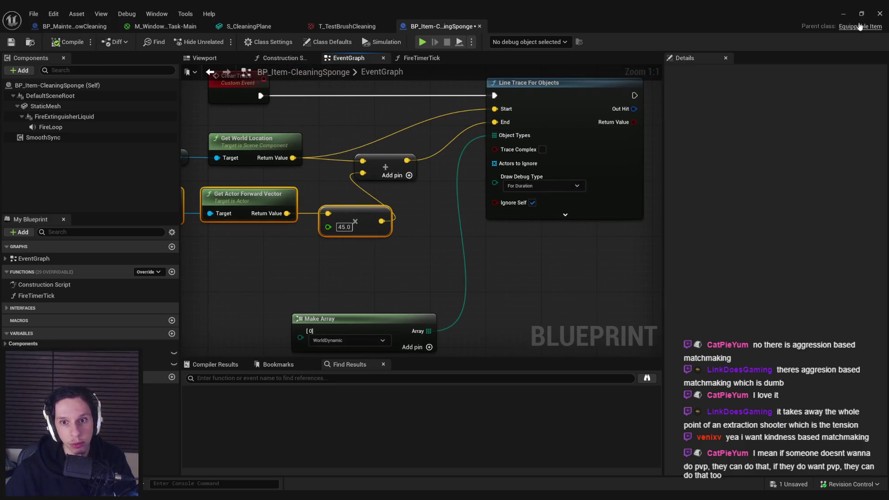
pyautogui.click(843, 13)
pyautogui.click(326, 479)
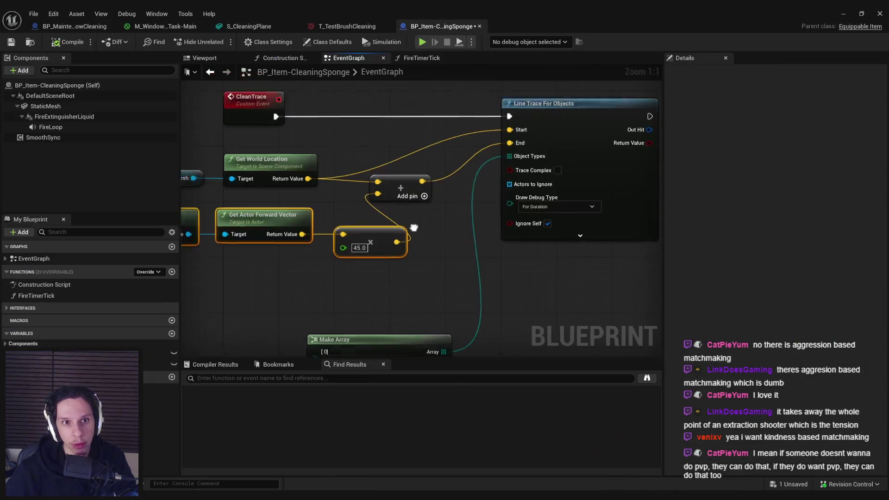
pyautogui.click(5, 258)
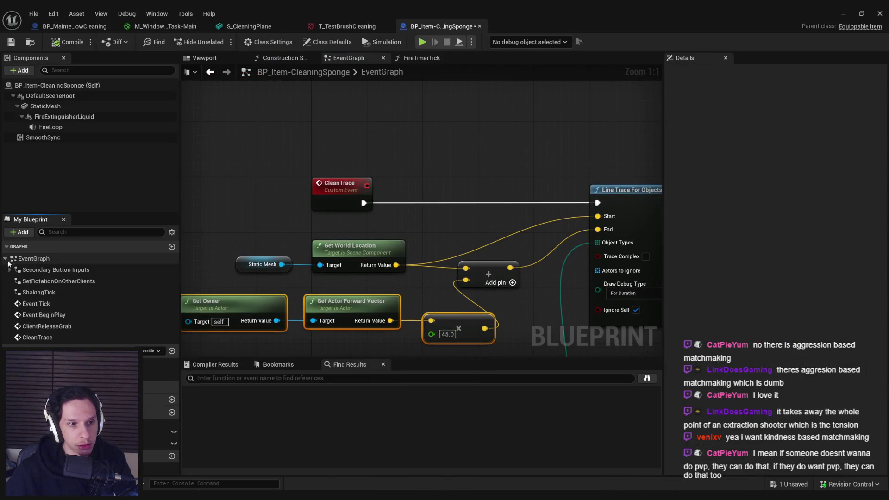
# - In ShakingTick, add a Clean Trace call wired after Set Pitch Multiplier
pyautogui.doubleClick(39, 292)
pyautogui.scroll(4, 396, 209)
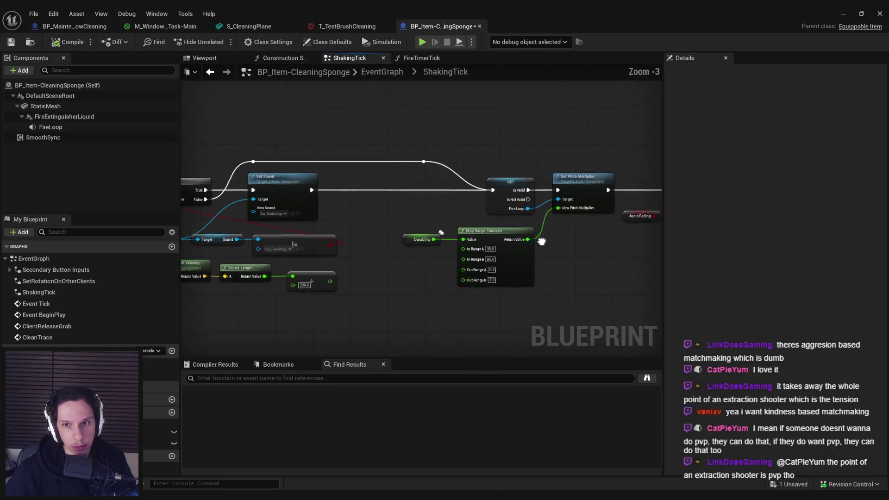
pyautogui.scroll(-1, 324, 213)
pyautogui.scroll(6, 272, 215)
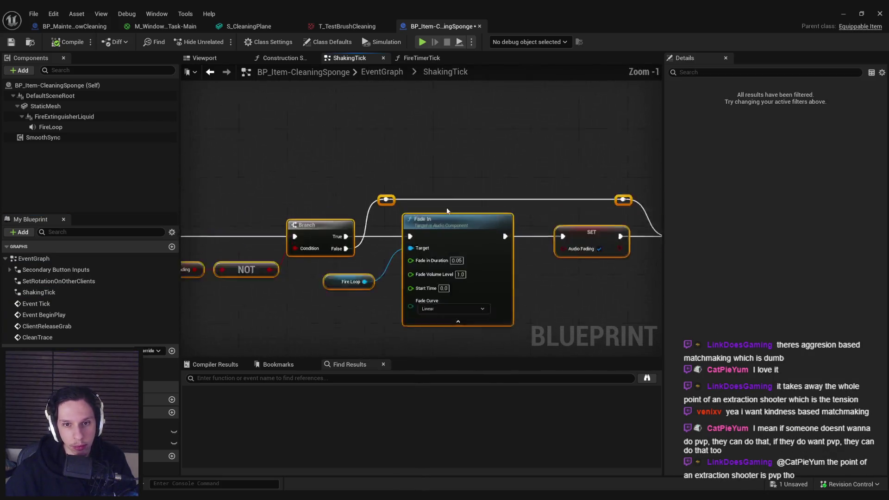
pyautogui.click(331, 222)
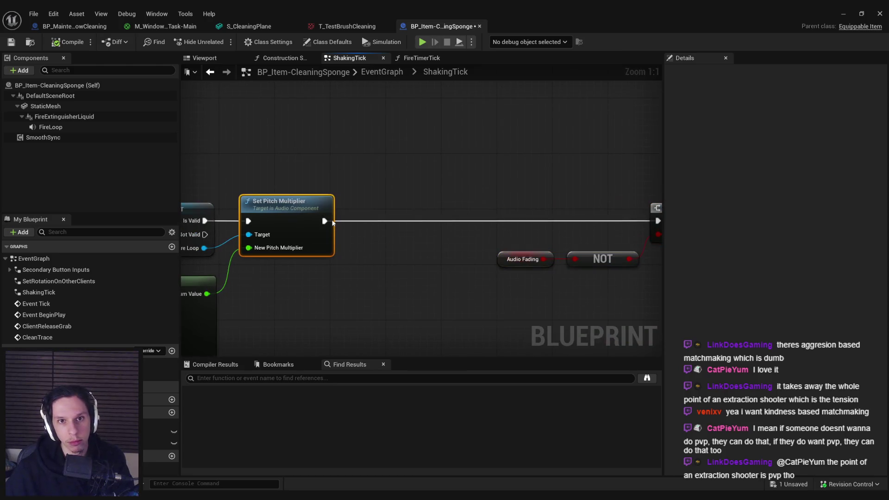
pyautogui.moveTo(327, 222)
pyautogui.mouseDown()
pyautogui.moveTo(387, 222)
pyautogui.moveTo(418, 203)
pyautogui.mouseUp()
pyautogui.write('clean t')
pyautogui.press('Return')
# - Compile the sponge Blueprint and go back to the level for a play test
pyautogui.scroll(-2, 409, 296)
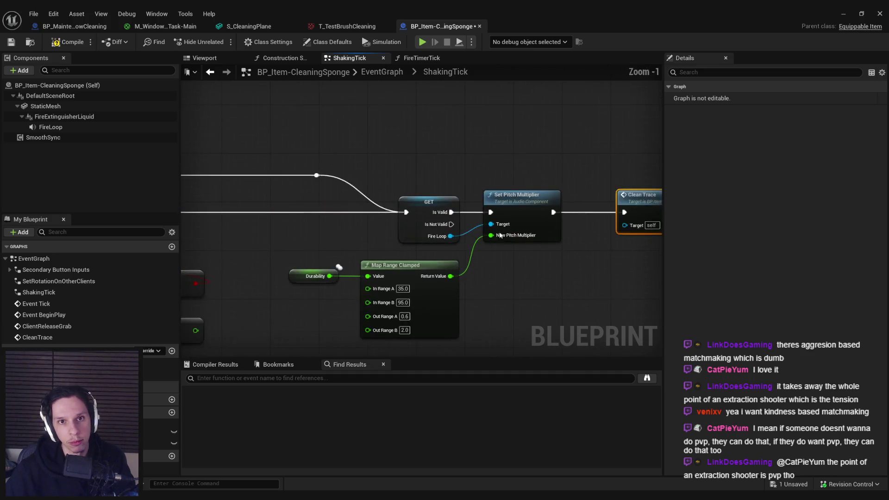
pyautogui.click(57, 41)
pyautogui.click(843, 13)
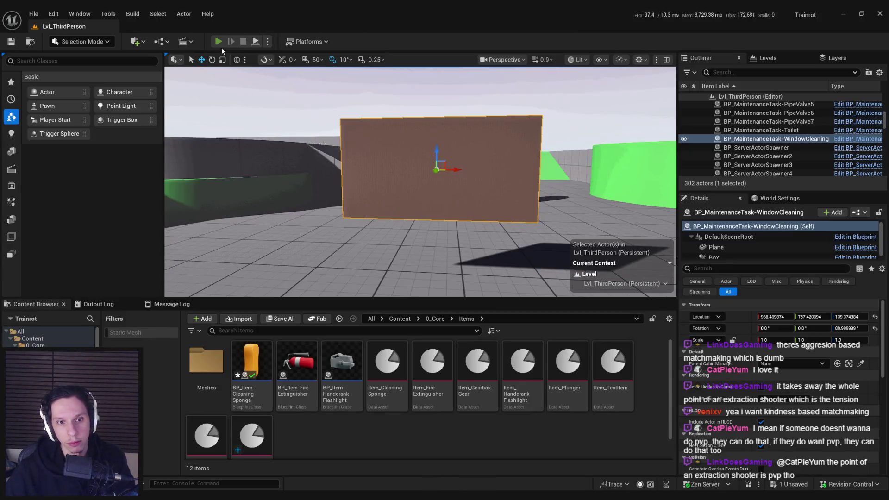
# - Equip the sponge, sweep it across the wall to see trace hits, then return to its Blueprint
pyautogui.press('F11')
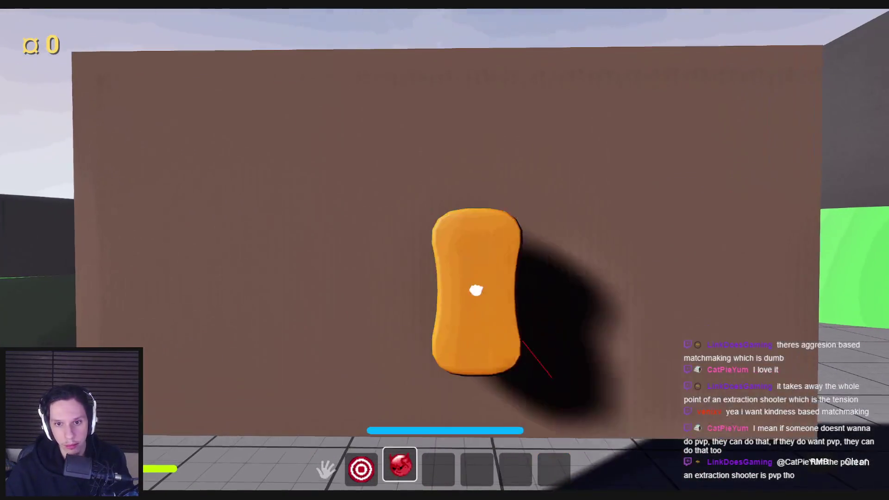
pyautogui.moveTo(476, 290)
pyautogui.mouseDown()
pyautogui.moveTo(364, 256)
pyautogui.moveTo(356, 201)
pyautogui.moveTo(408, 188)
pyautogui.moveTo(535, 216)
pyautogui.moveTo(540, 307)
pyautogui.moveTo(447, 308)
pyautogui.moveTo(565, 352)
pyautogui.mouseUp()
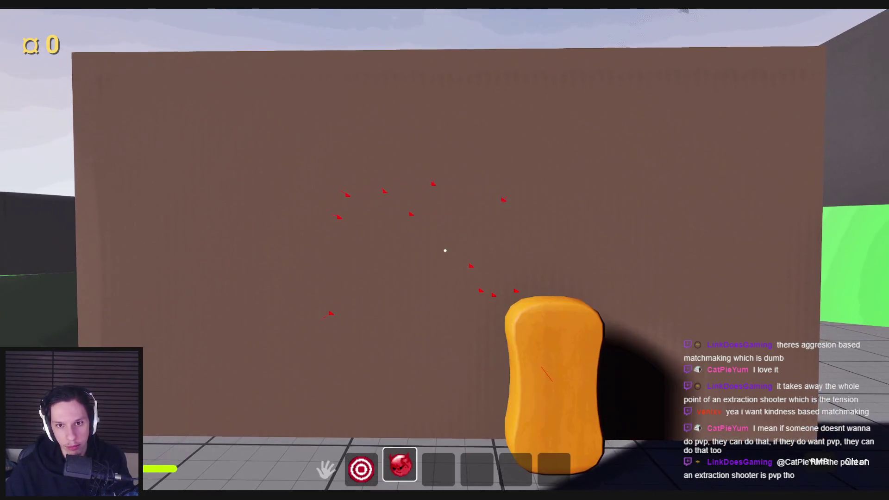
pyautogui.press('Escape')
pyautogui.moveTo(296, 495)
pyautogui.click(242, 463)
pyautogui.scroll(-1, 436, 224)
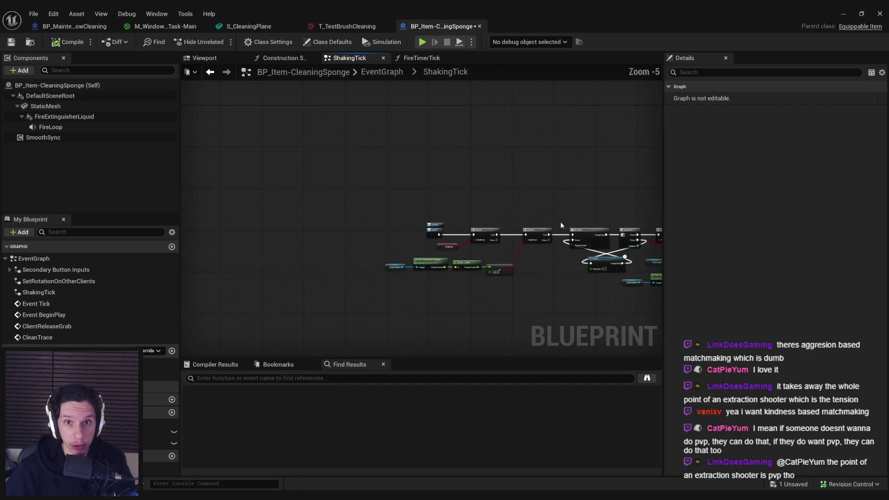
# - In ShakingTick, lower the velocity threshold from 400.0 to 200 and compile
pyautogui.click(382, 72)
pyautogui.scroll(-2, 318, 245)
pyautogui.scroll(-1, 404, 324)
pyautogui.scroll(7, 367, 228)
pyautogui.doubleClick(462, 204)
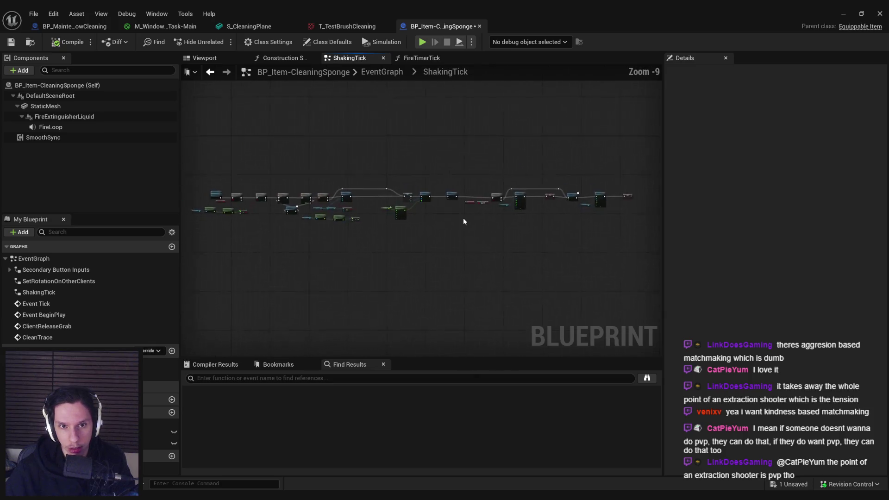
pyautogui.scroll(5, 391, 226)
pyautogui.scroll(2, 416, 255)
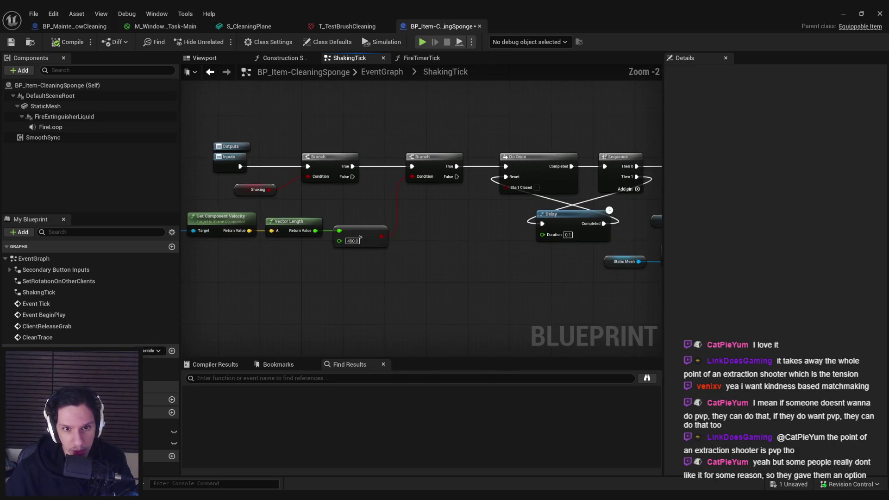
pyautogui.doubleClick(470, 252)
pyautogui.write('200')
pyautogui.moveTo(525, 308)
pyautogui.mouseDown()
pyautogui.moveTo(308, 264)
pyautogui.moveTo(355, 258)
pyautogui.moveTo(190, 277)
pyautogui.mouseUp()
pyautogui.press('F7')
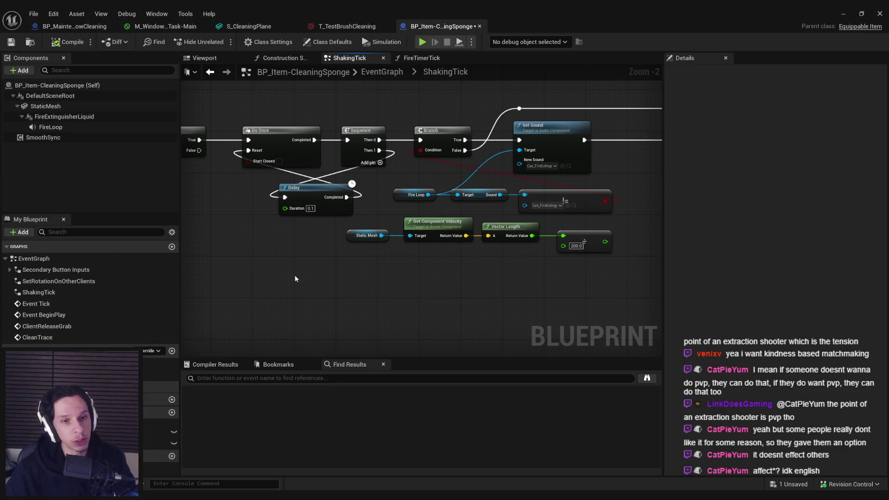
# - Nudge the Do Once, Sequence and Delay nodes into place and save the Blueprint
pyautogui.moveTo(290, 277); pyautogui.dragTo(320, 274)
pyautogui.moveTo(318, 112); pyautogui.dragTo(412, 199)
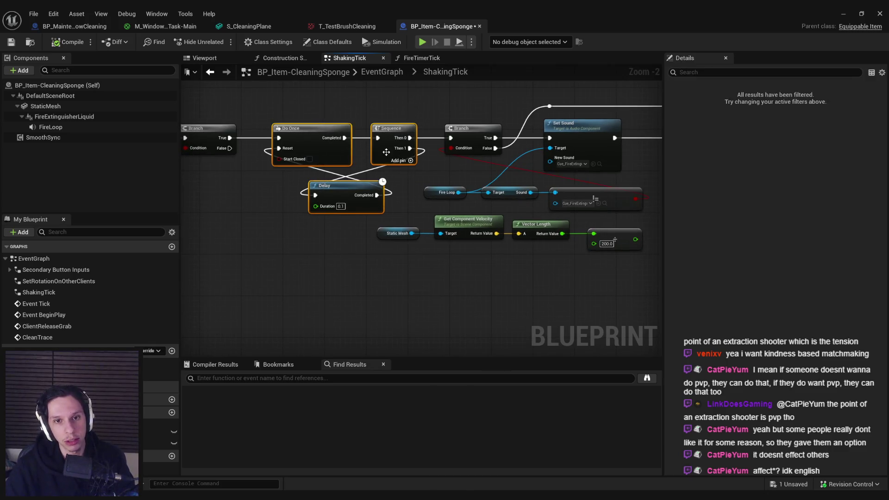
pyautogui.moveTo(387, 152); pyautogui.dragTo(381, 153)
pyautogui.click(347, 278)
pyautogui.hotkey('ctrl', 's')
# - Delete the component-velocity check nodes from ShakingTick and save
pyautogui.scroll(1, 326, 267)
pyautogui.moveTo(326, 267); pyautogui.dragTo(260, 331)
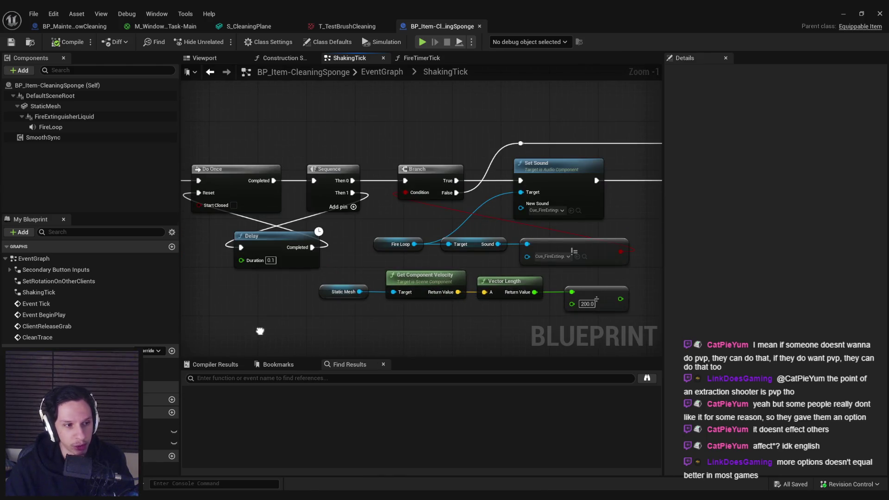
pyautogui.moveTo(508, 347)
pyautogui.mouseDown()
pyautogui.moveTo(468, 343)
pyautogui.moveTo(437, 316)
pyautogui.mouseUp()
pyautogui.moveTo(562, 308)
pyautogui.mouseDown()
pyautogui.moveTo(478, 260)
pyautogui.moveTo(291, 245)
pyautogui.mouseUp()
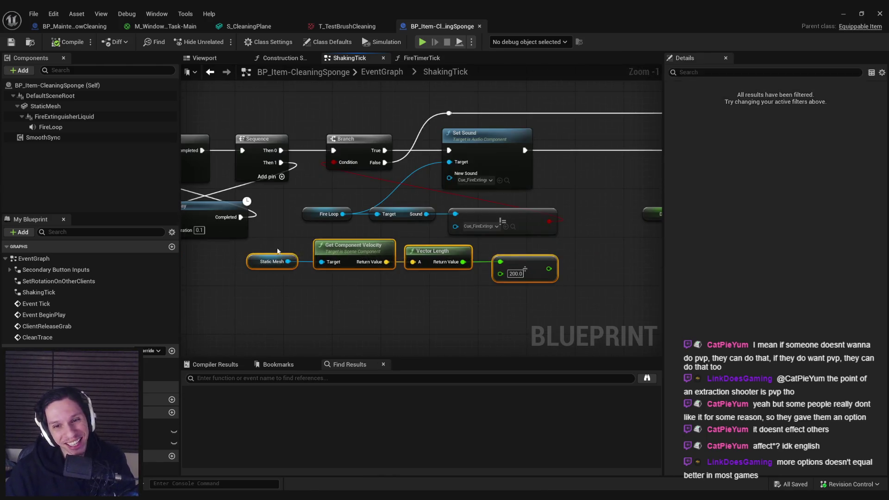
pyautogui.press('Delete')
pyautogui.scroll(-1, 289, 243)
pyautogui.hotkey('ctrl', 's')
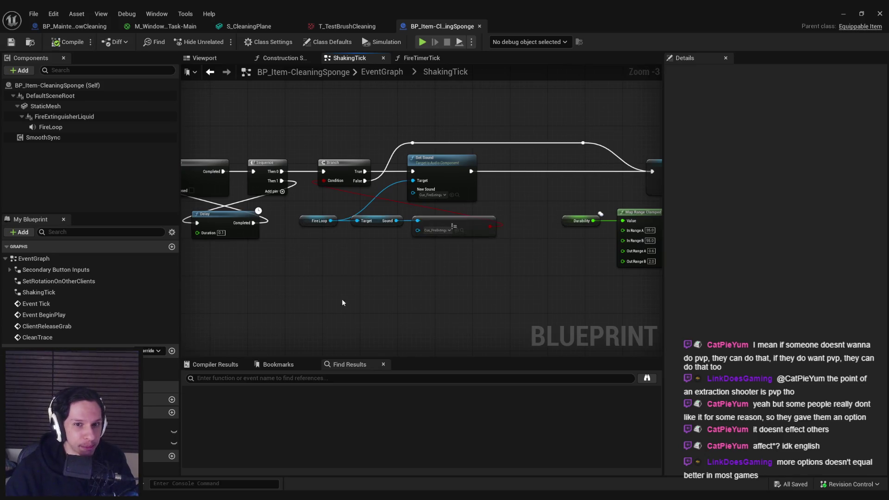
# - Pan through ShakingTick to review the Map Range and pitch logic, then return to the level
pyautogui.scroll(1, 481, 245)
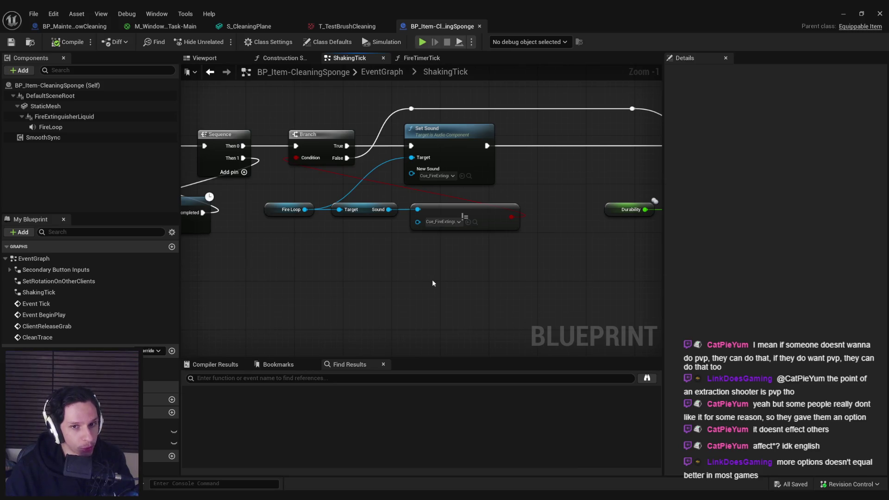
pyautogui.scroll(-1, 432, 279)
pyautogui.moveTo(393, 264)
pyautogui.mouseDown()
pyautogui.moveTo(518, 290)
pyautogui.moveTo(352, 264)
pyautogui.moveTo(353, 236)
pyautogui.moveTo(416, 238)
pyautogui.mouseUp()
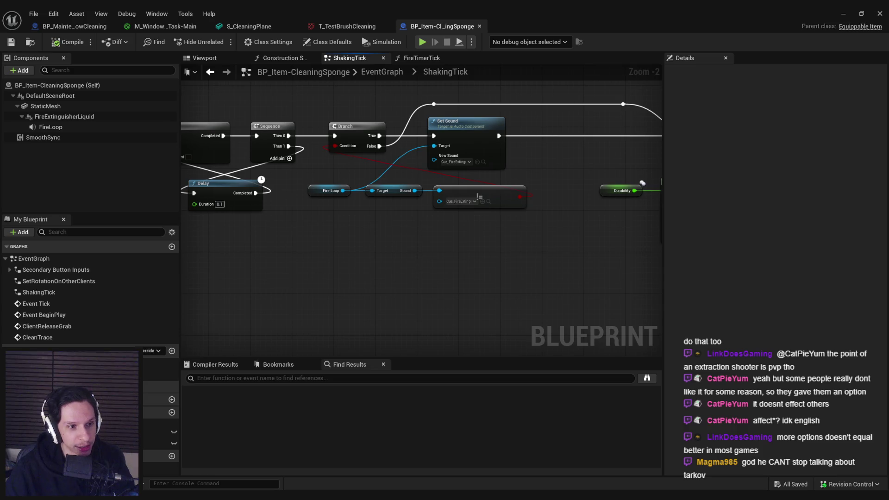
pyautogui.scroll(-2, 479, 248)
pyautogui.moveTo(479, 248); pyautogui.dragTo(393, 258)
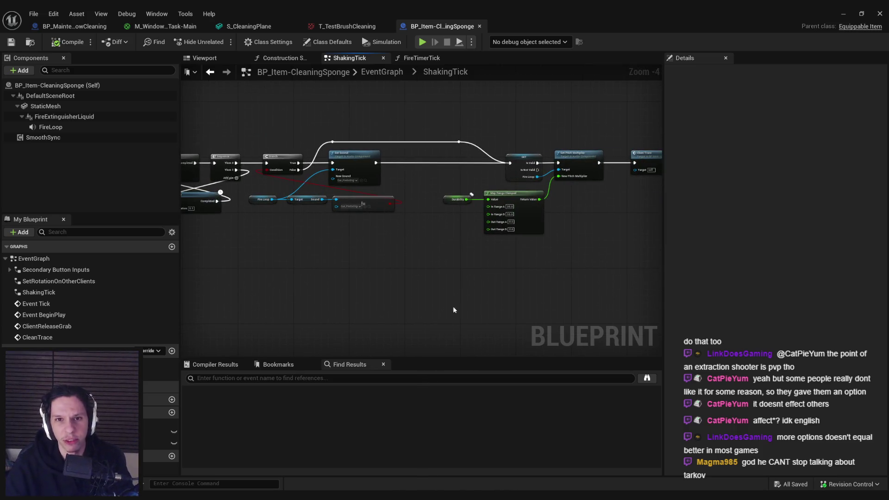
pyautogui.click(843, 13)
# - Play-test the level, wiping the sponge across the brown wall
pyautogui.hotkey('alt', 'p')
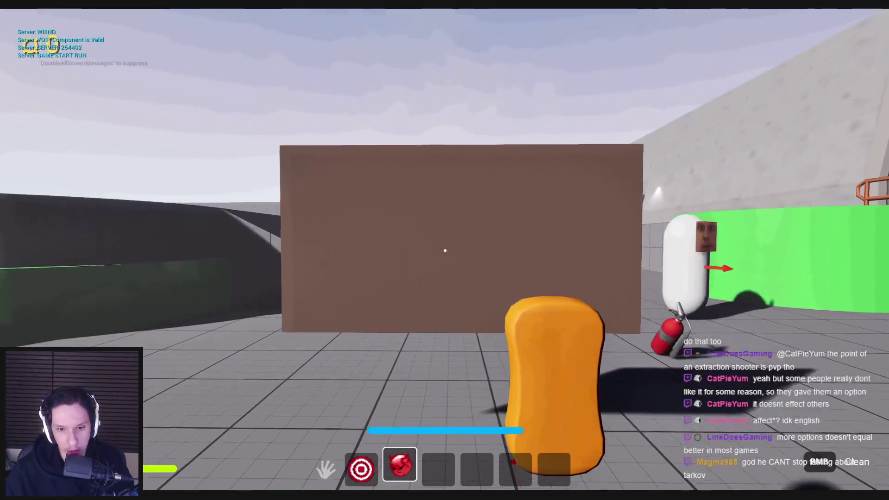
pyautogui.moveTo(445, 250)
pyautogui.mouseDown()
pyautogui.moveTo(413, 263)
pyautogui.moveTo(355, 312)
pyautogui.moveTo(437, 163)
pyautogui.moveTo(574, 291)
pyautogui.mouseUp()
pyautogui.press('Escape')
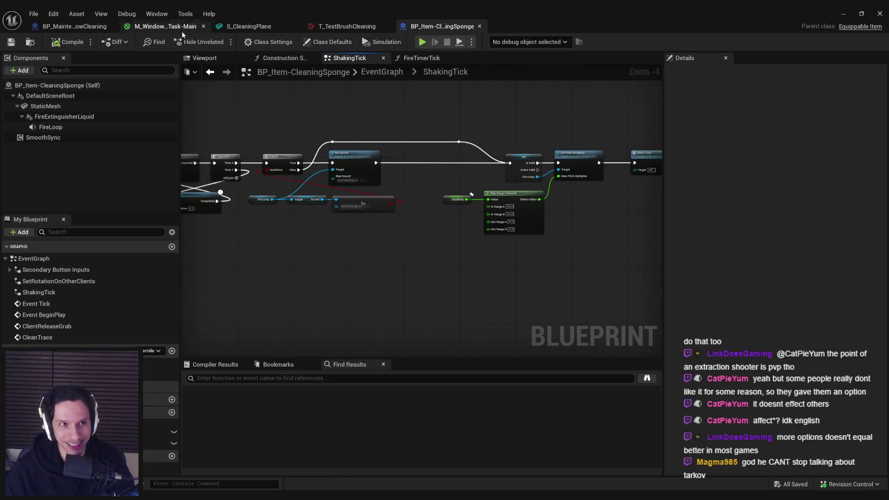
# - Confirm the new ShakingTick velocity threshold and save the sponge Blueprint
pyautogui.scroll(4, 623, 212)
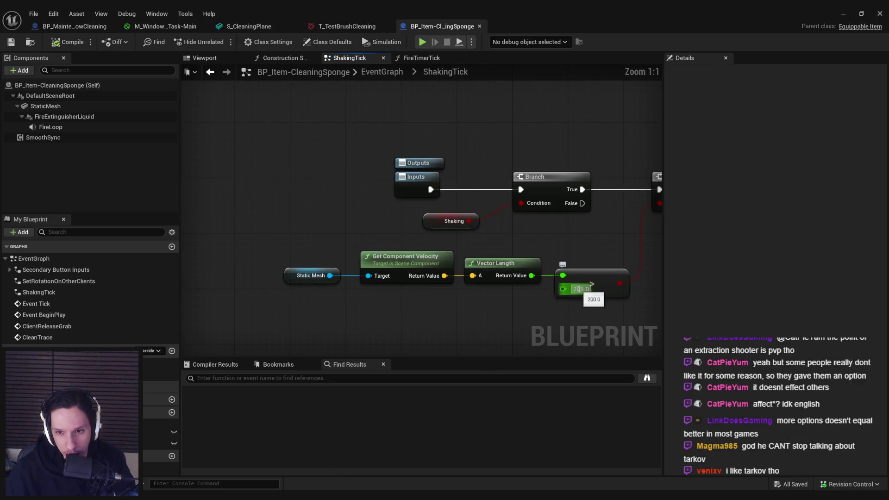
pyautogui.press('Return')
pyautogui.scroll(-3, 567, 293)
pyautogui.hotkey('ctrl', 's')
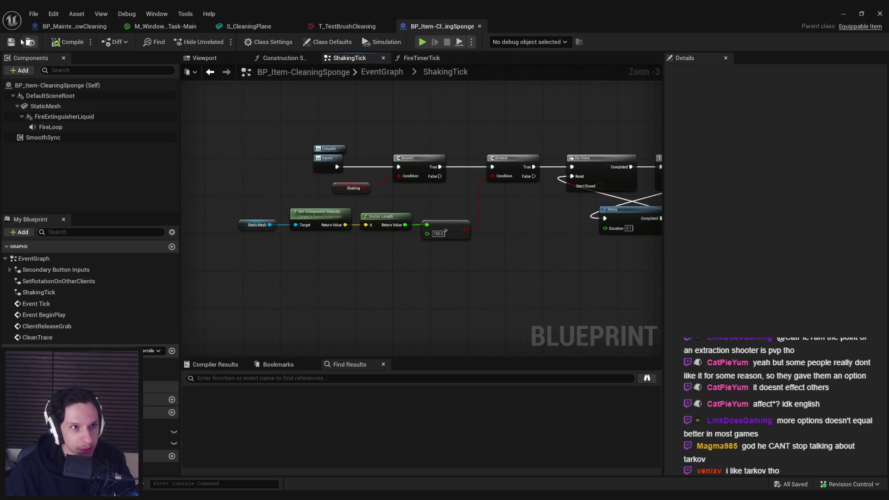
pyautogui.doubleClick(34, 258)
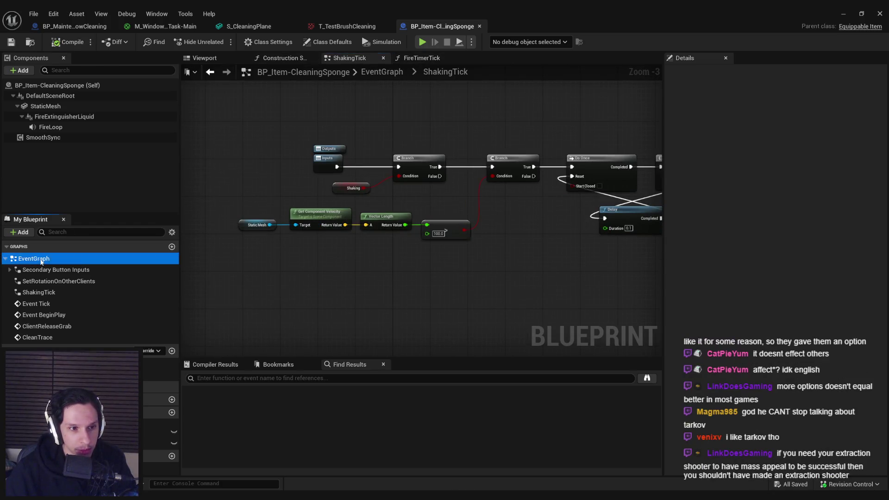
# - Add a Branch on the CleanTrace Line Trace's Return Value
pyautogui.scroll(-1, 401, 224)
pyautogui.moveTo(398, 257); pyautogui.dragTo(427, 294)
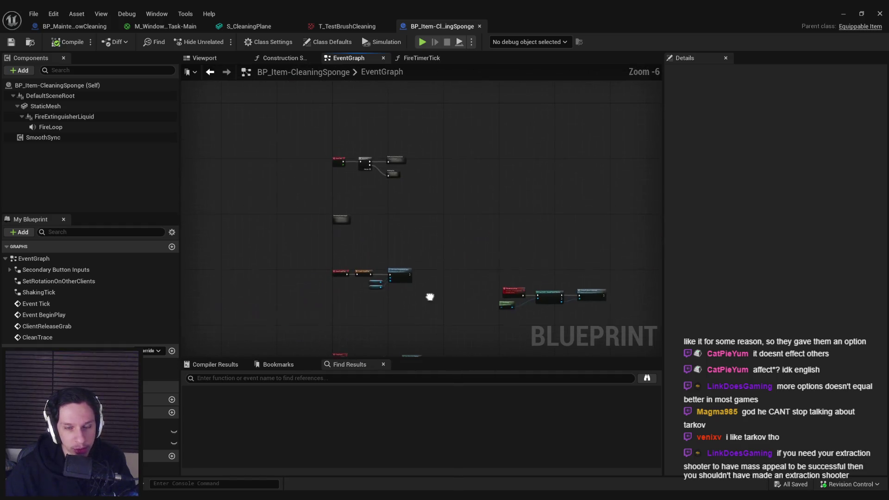
pyautogui.scroll(1, 373, 225)
pyautogui.scroll(3, 351, 277)
pyautogui.moveTo(435, 147)
pyautogui.mouseDown()
pyautogui.moveTo(455, 199)
pyautogui.moveTo(426, 216)
pyautogui.mouseUp()
pyautogui.scroll(-3, 398, 157)
pyautogui.scroll(-2, 417, 249)
pyautogui.moveTo(417, 249)
pyautogui.mouseDown()
pyautogui.moveTo(352, 199)
pyautogui.moveTo(311, 233)
pyautogui.moveTo(220, 183)
pyautogui.mouseUp()
pyautogui.scroll(4, 311, 233)
pyautogui.scroll(-1, 276, 240)
pyautogui.moveTo(531, 198)
pyautogui.mouseDown()
pyautogui.moveTo(562, 179)
pyautogui.moveTo(563, 218)
pyautogui.moveTo(561, 205)
pyautogui.moveTo(366, 185)
pyautogui.moveTo(410, 218)
pyautogui.mouseUp()
pyautogui.write('branc')
pyautogui.click(602, 238)
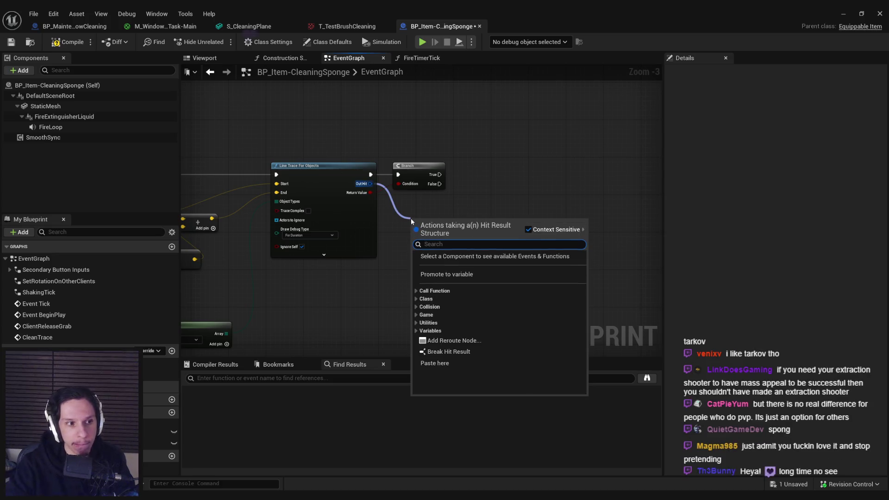
# - Add an Interact (Message) node fed by Out Hit and driven by the Branch's True output
pyautogui.write('interact')
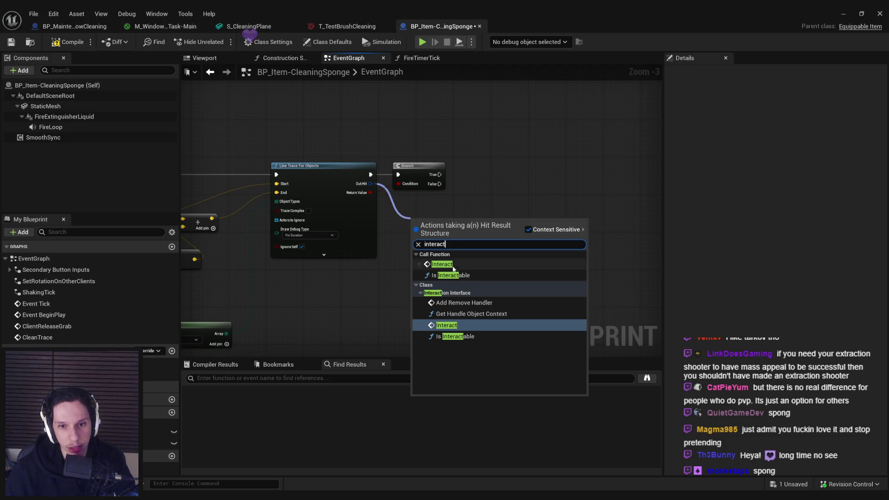
pyautogui.click(466, 326)
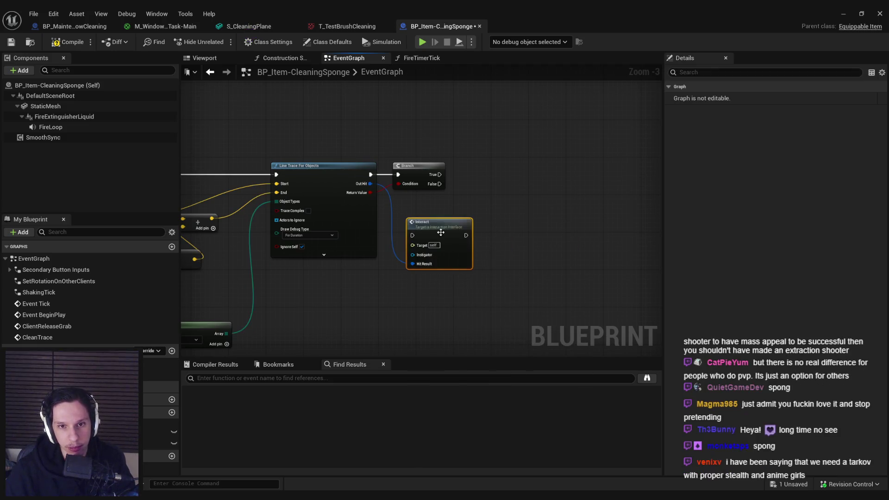
pyautogui.hotkey('ctrl', 'z')
pyautogui.moveTo(370, 184); pyautogui.dragTo(437, 236)
pyautogui.write('interact messa')
pyautogui.click(558, 247)
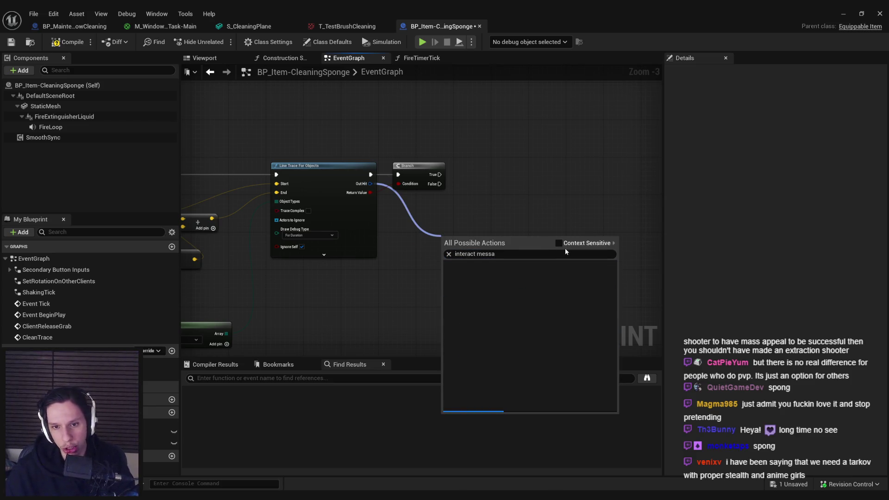
pyautogui.click(467, 325)
pyautogui.scroll(3, 484, 301)
pyautogui.moveTo(485, 296)
pyautogui.mouseDown()
pyautogui.moveTo(528, 241)
pyautogui.moveTo(526, 219)
pyautogui.mouseUp()
pyautogui.moveTo(426, 143)
pyautogui.mouseDown()
pyautogui.moveTo(477, 177)
pyautogui.moveTo(509, 140)
pyautogui.moveTo(502, 134)
pyautogui.moveTo(511, 148)
pyautogui.moveTo(609, 148)
pyautogui.mouseUp()
# - Break the Out Hit result and wire its Hit Actor into Interact's Target
pyautogui.scroll(-1, 511, 148)
pyautogui.moveTo(324, 173); pyautogui.dragTo(343, 190)
pyautogui.write('break')
pyautogui.click(459, 193)
pyautogui.click(389, 225)
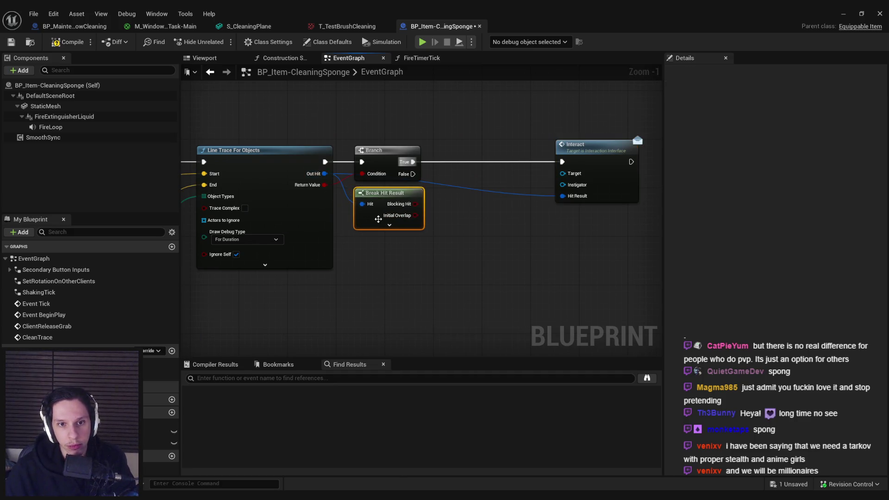
pyautogui.click(371, 218)
pyautogui.moveTo(405, 307); pyautogui.dragTo(551, 174)
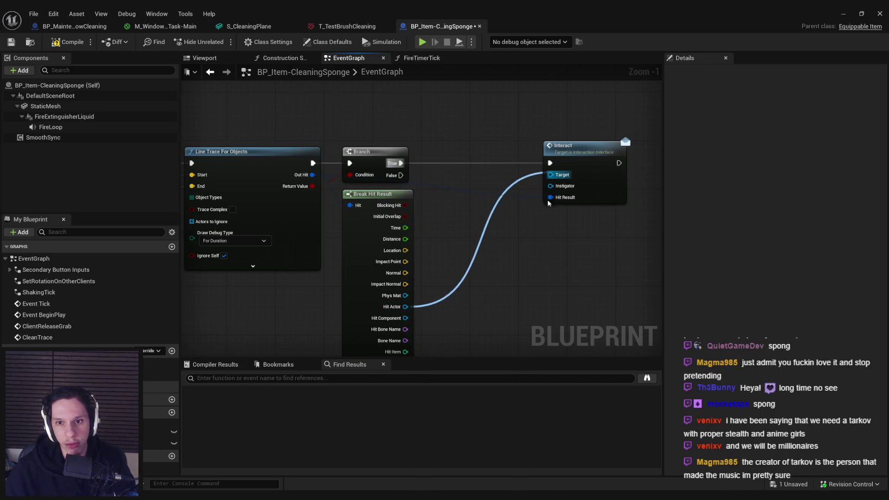
pyautogui.scroll(-3, 436, 265)
pyautogui.click(382, 321)
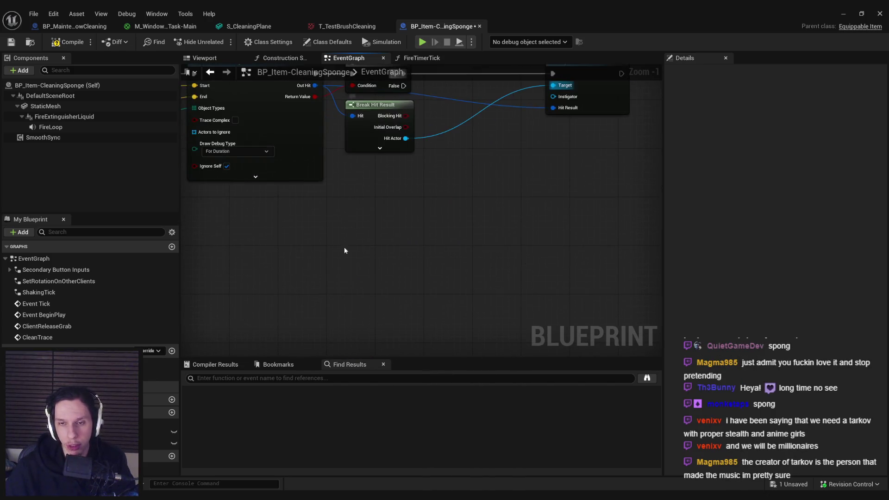
# - Compile and save the sponge Blueprint, then return to the level
pyautogui.click(68, 41)
pyautogui.click(11, 41)
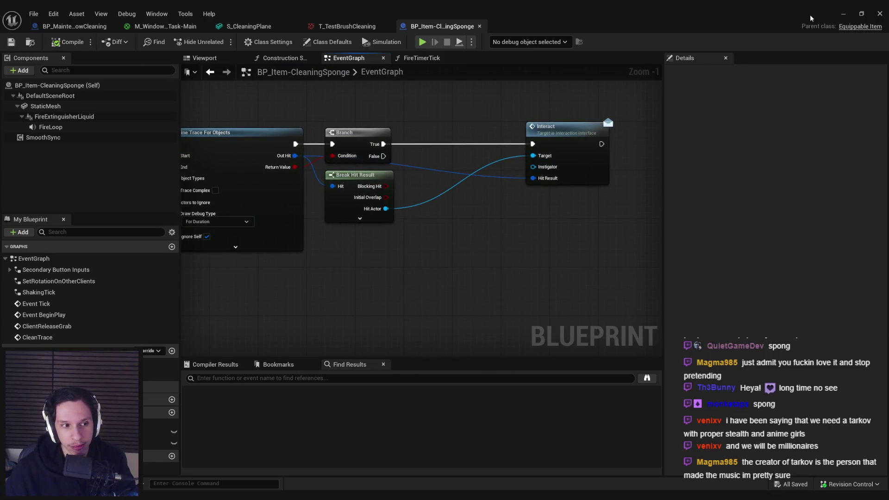
pyautogui.click(842, 13)
# - Play-test with the sponge from hotbar slot 3, wiping clear patches in the brown window plane
pyautogui.scroll(-5, 353, 100)
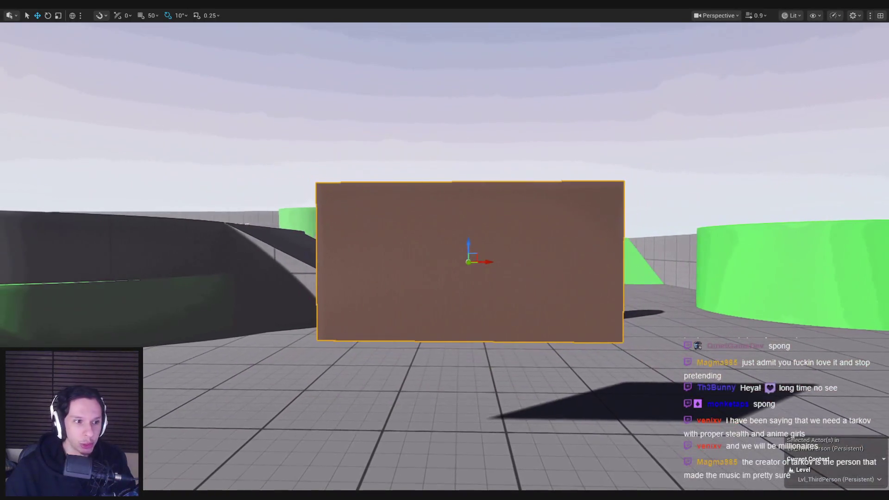
pyautogui.hotkey('alt', 'p')
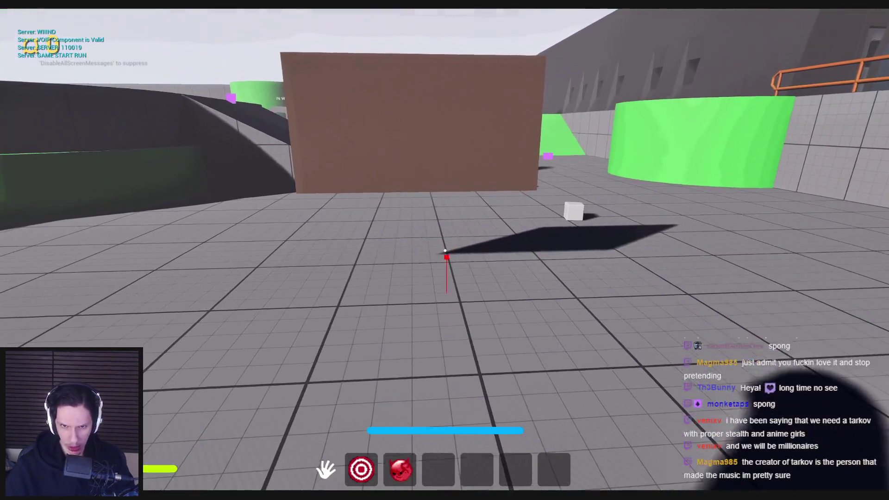
pyautogui.press('3')
pyautogui.click(444, 250)
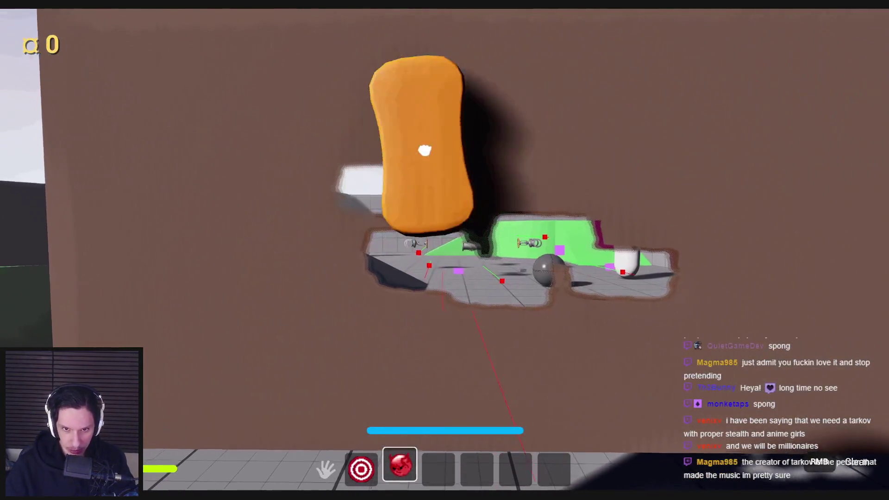
pyautogui.moveTo(540, 181)
pyautogui.mouseDown()
pyautogui.moveTo(775, 202)
pyautogui.moveTo(552, 218)
pyautogui.moveTo(163, 123)
pyautogui.moveTo(303, 97)
pyautogui.moveTo(547, 190)
pyautogui.mouseUp()
pyautogui.press('Escape')
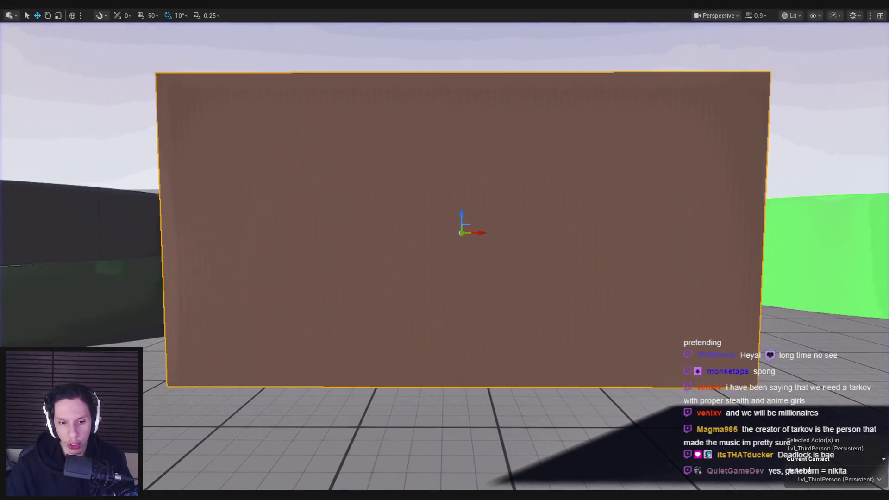
pyautogui.click(327, 478)
# - In BP_MaintenanceTask-WindowCleaning, set Brush Size's default to X 30 and Y 2
pyautogui.click(92, 26)
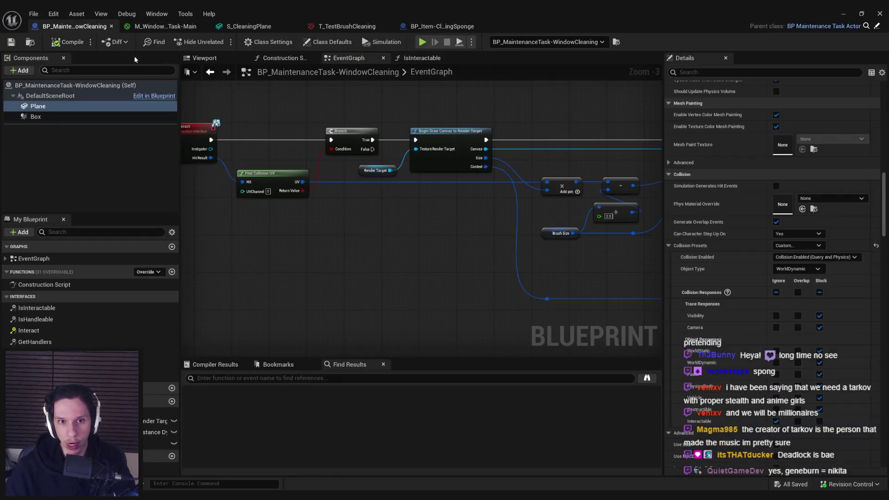
pyautogui.scroll(3, 601, 208)
pyautogui.click(393, 220)
pyautogui.click(794, 274)
pyautogui.write('30')
pyautogui.click(834, 274)
pyautogui.write('25.0')
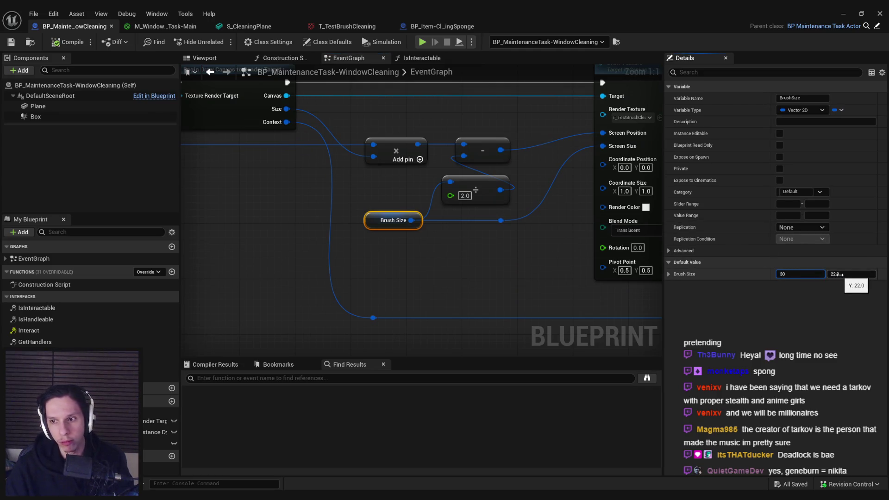
# - Play-test the new brush size with the sponge from hotbar slot 3
pyautogui.click(843, 14)
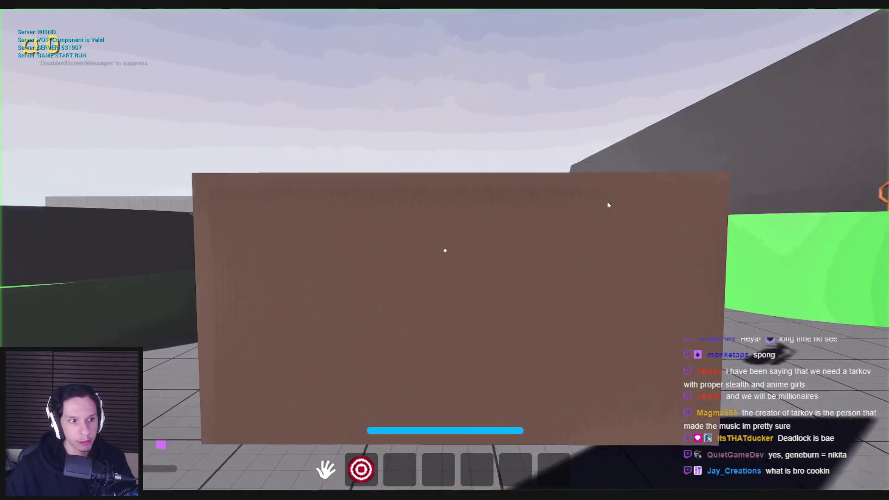
pyautogui.click(607, 205)
pyautogui.press('3')
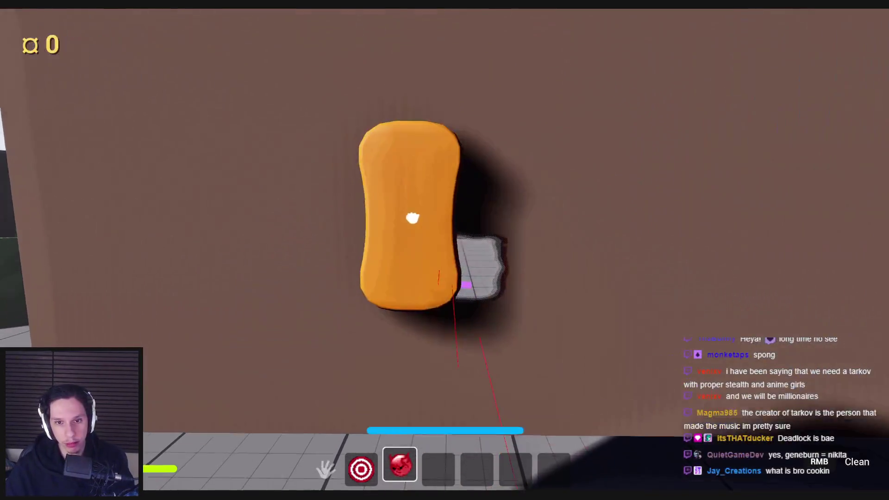
pyautogui.press('Escape')
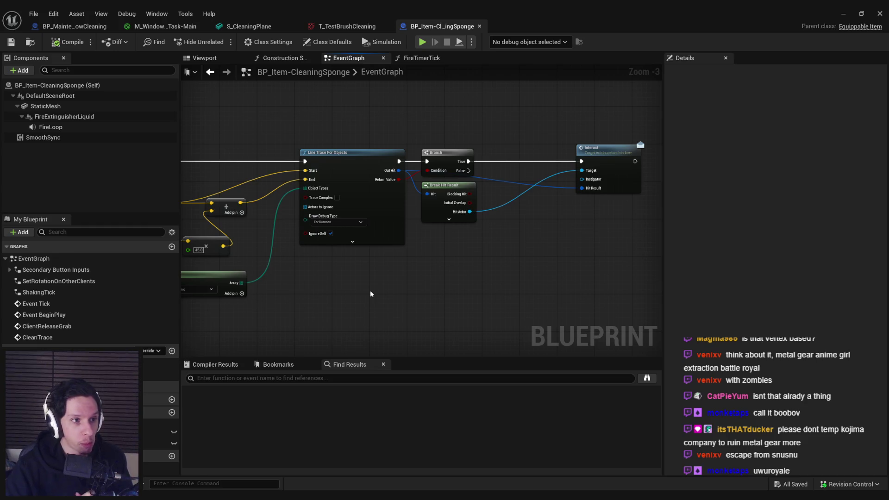
pyautogui.moveTo(596, 151)
pyautogui.mouseDown()
pyautogui.moveTo(532, 154)
pyautogui.moveTo(527, 170)
pyautogui.mouseUp()
pyautogui.click(512, 238)
pyautogui.hotkey('ctrl', 's')
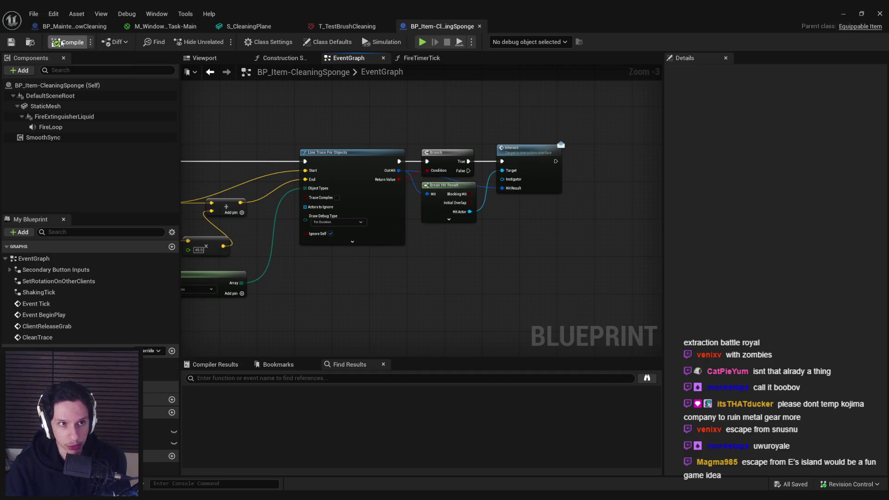
pyautogui.scroll(2, 456, 332)
pyautogui.scroll(1, 456, 332)
pyautogui.moveTo(389, 174); pyautogui.dragTo(494, 252)
pyautogui.hotkey('shift', 'd')
pyautogui.click(516, 302)
pyautogui.scroll(-3, 521, 259)
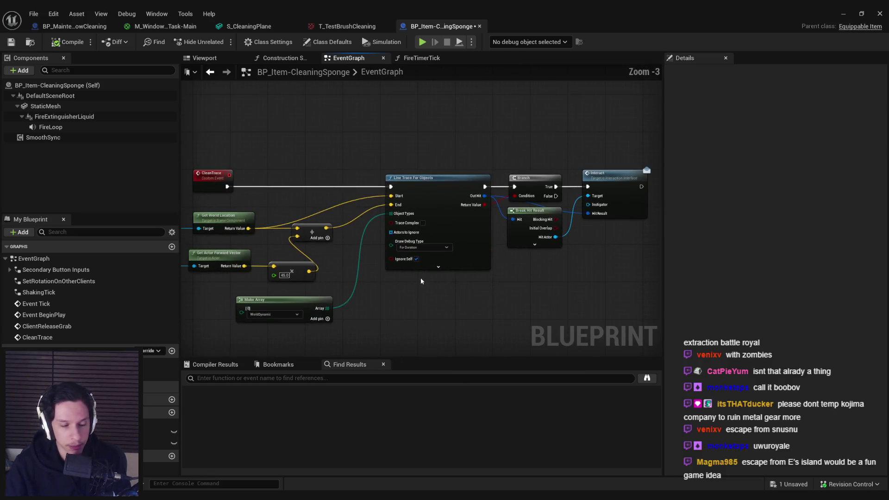
pyautogui.scroll(2, 416, 234)
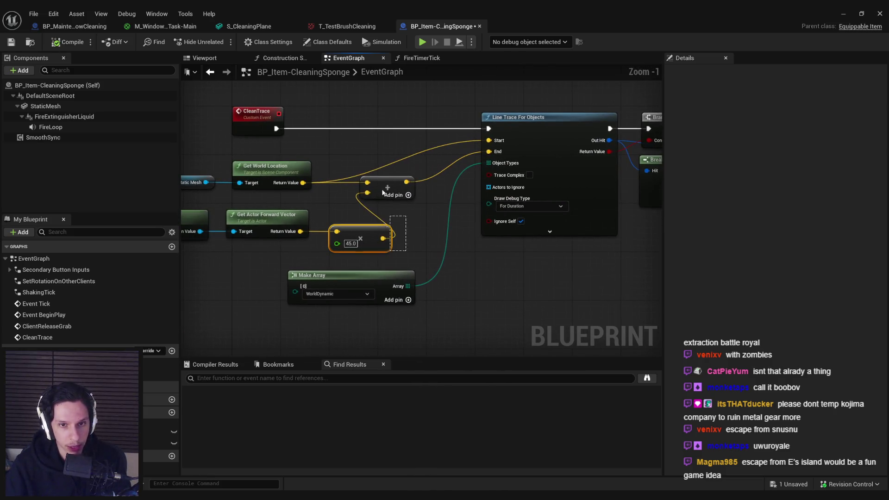
pyautogui.scroll(-1, 378, 224)
pyautogui.scroll(2, 377, 224)
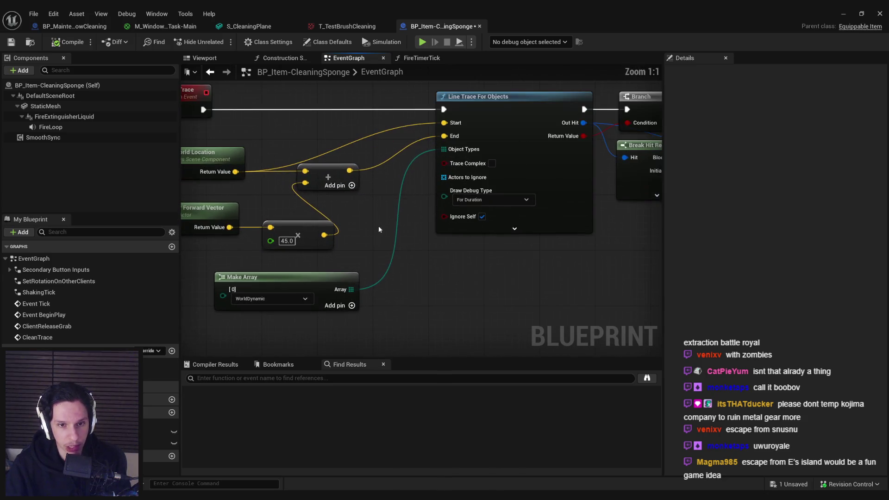
pyautogui.scroll(-2, 418, 246)
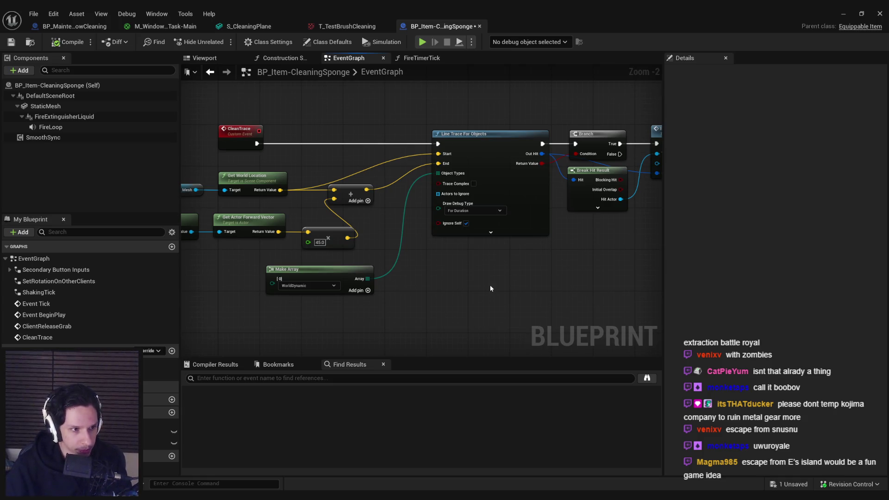
pyautogui.scroll(-2, 416, 257)
pyautogui.scroll(4, 498, 246)
pyautogui.scroll(-1, 499, 250)
pyautogui.moveTo(499, 255); pyautogui.dragTo(726, 256)
pyautogui.moveTo(459, 249); pyautogui.dragTo(392, 275)
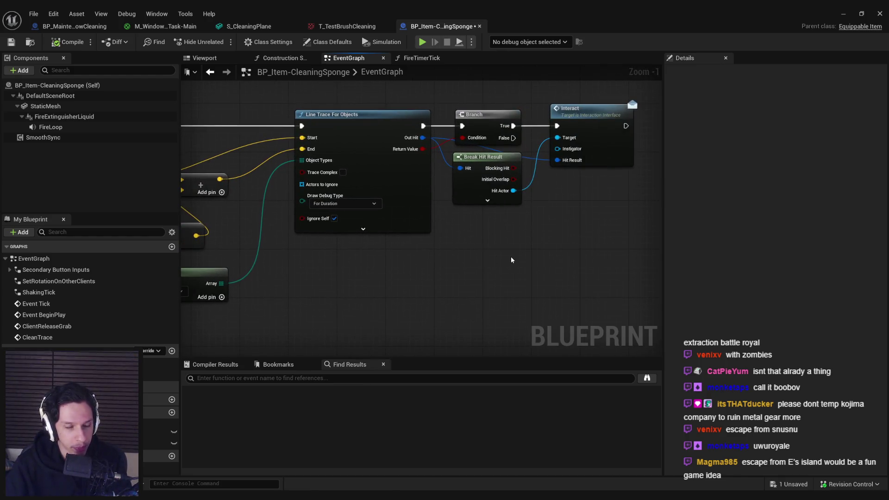
pyautogui.moveTo(595, 244)
pyautogui.mouseDown()
pyautogui.moveTo(442, 229)
pyautogui.moveTo(449, 306)
pyautogui.moveTo(492, 247)
pyautogui.mouseUp()
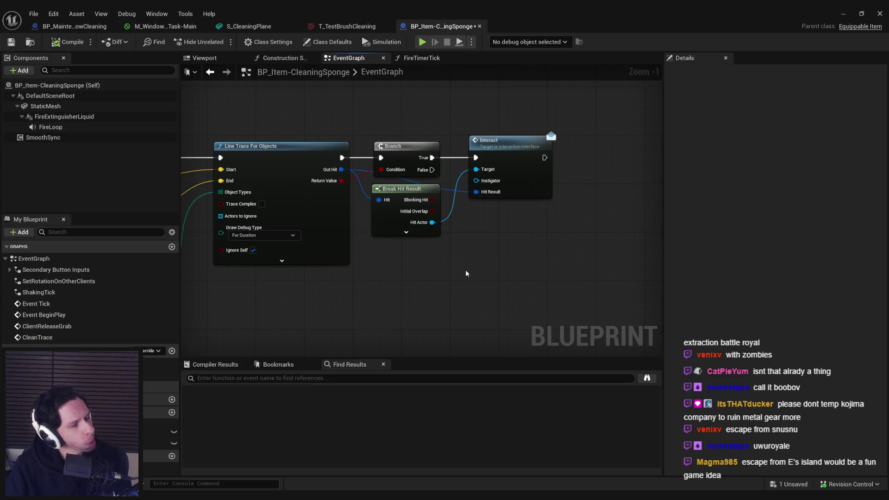
pyautogui.moveTo(465, 271); pyautogui.dragTo(472, 295)
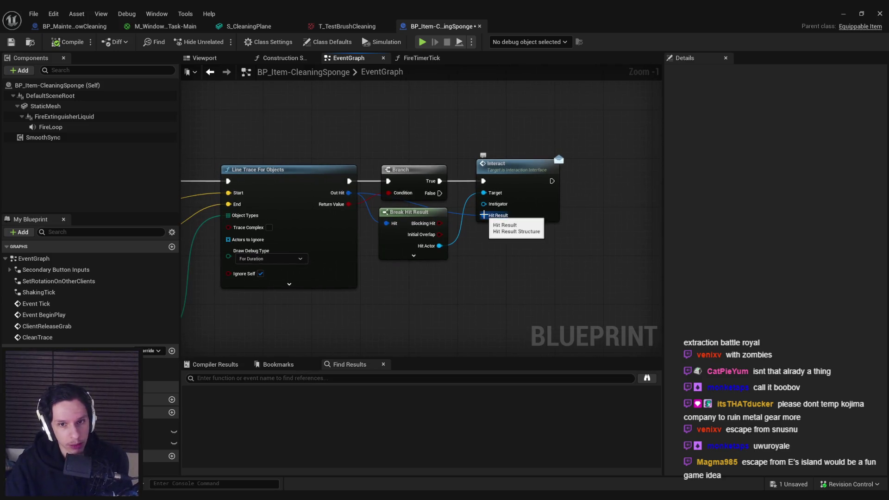
pyautogui.moveTo(488, 216); pyautogui.dragTo(486, 287)
pyautogui.write('break')
pyautogui.press('Escape')
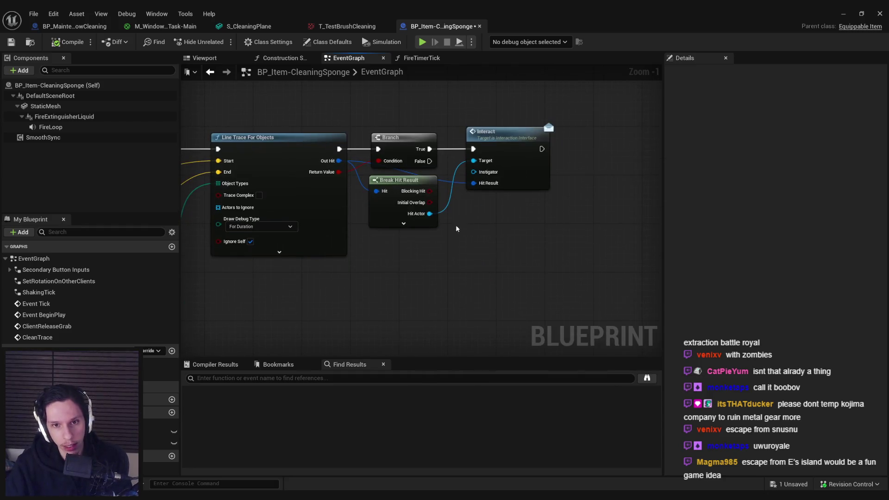
# - Add a Make Hit Result node into Interact's Hit Result input and inspect its pins
pyautogui.moveTo(473, 183)
pyautogui.mouseDown()
pyautogui.moveTo(445, 282)
pyautogui.moveTo(440, 194)
pyautogui.moveTo(406, 178)
pyautogui.mouseUp()
pyautogui.press('Escape')
pyautogui.scroll(-1, 334, 195)
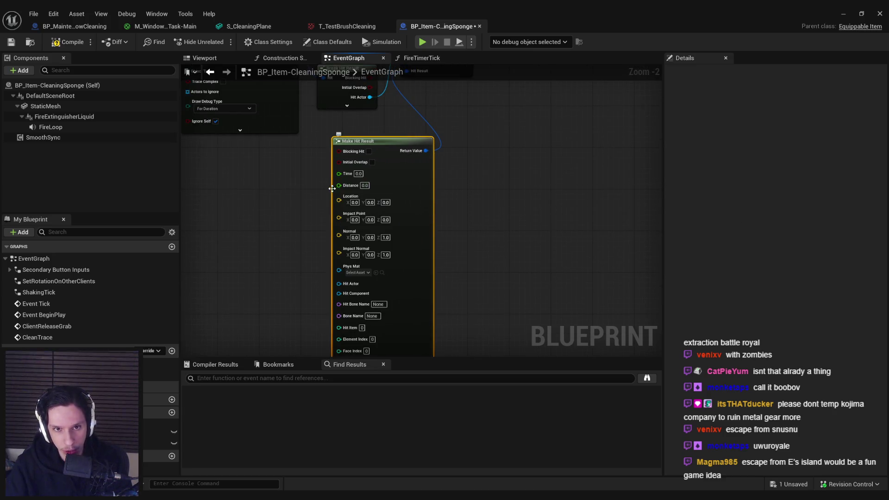
pyautogui.moveTo(317, 264); pyautogui.dragTo(311, 200)
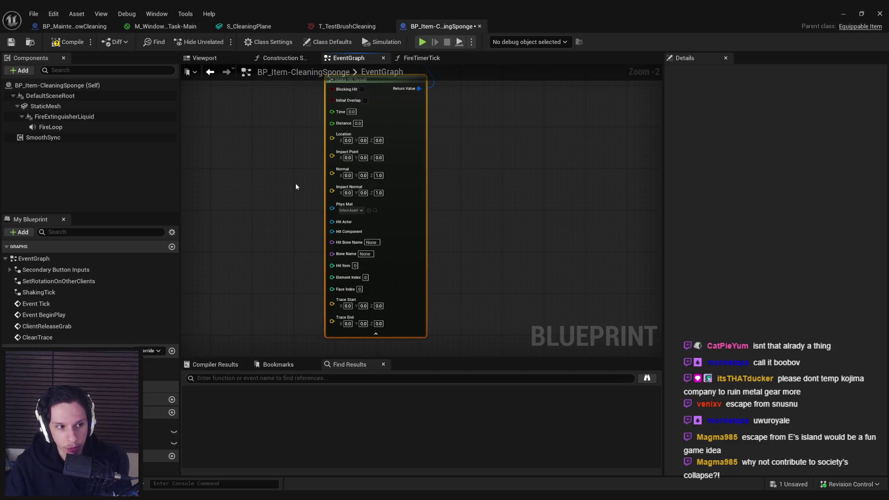
pyautogui.moveTo(296, 187); pyautogui.dragTo(381, 198)
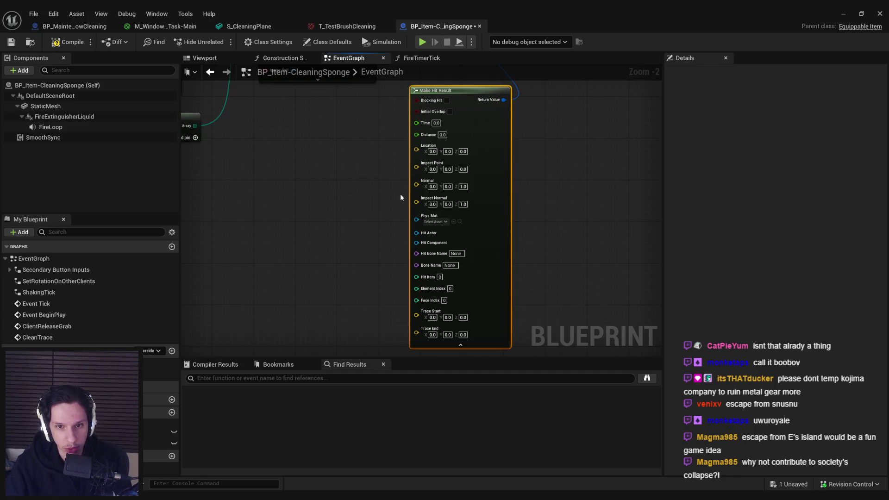
pyautogui.moveTo(385, 179); pyautogui.dragTo(352, 357)
pyautogui.scroll(1, 423, 250)
pyautogui.moveTo(425, 251)
pyautogui.mouseDown()
pyautogui.moveTo(433, 231)
pyautogui.moveTo(342, 252)
pyautogui.moveTo(359, 230)
pyautogui.moveTo(390, 224)
pyautogui.mouseUp()
pyautogui.scroll(-3, 388, 262)
pyautogui.scroll(2, 399, 275)
pyautogui.moveTo(397, 271); pyautogui.dragTo(409, 176)
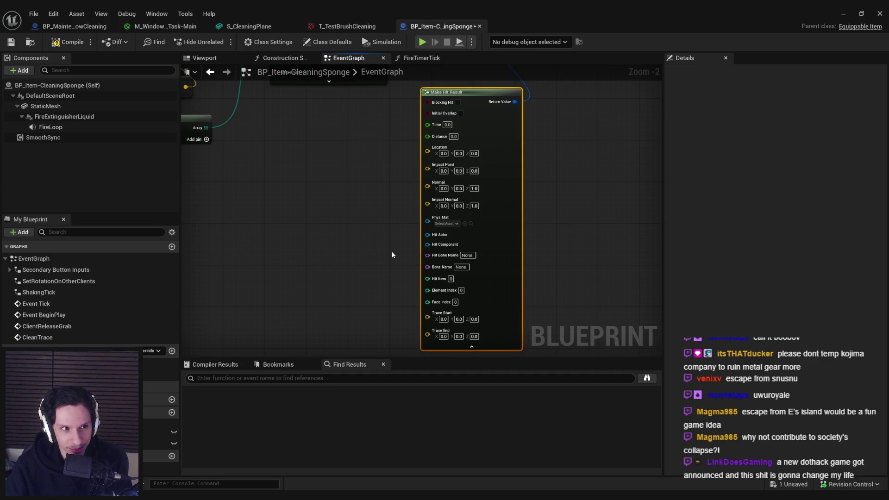
pyautogui.moveTo(403, 220); pyautogui.dragTo(406, 252)
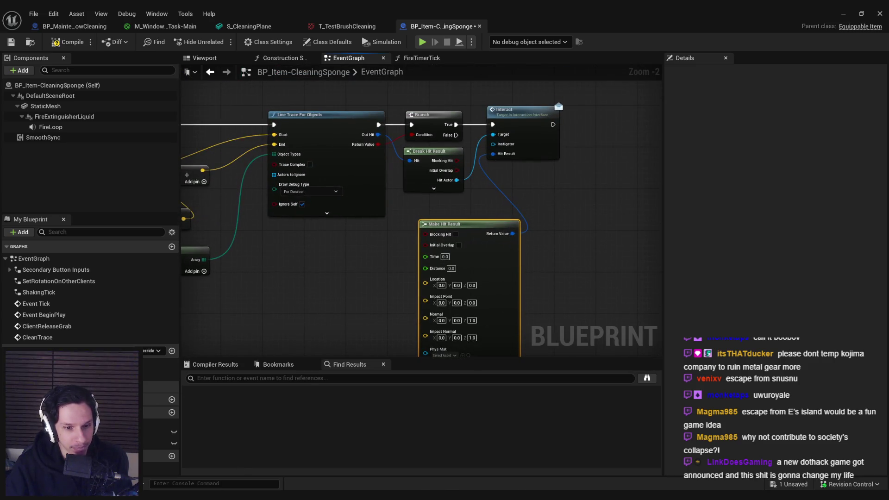
# - Delete Make Hit Result, wire the trace's Out Hit into Interact's Hit Result, and compile
pyautogui.hotkey('alt', 'Tab')
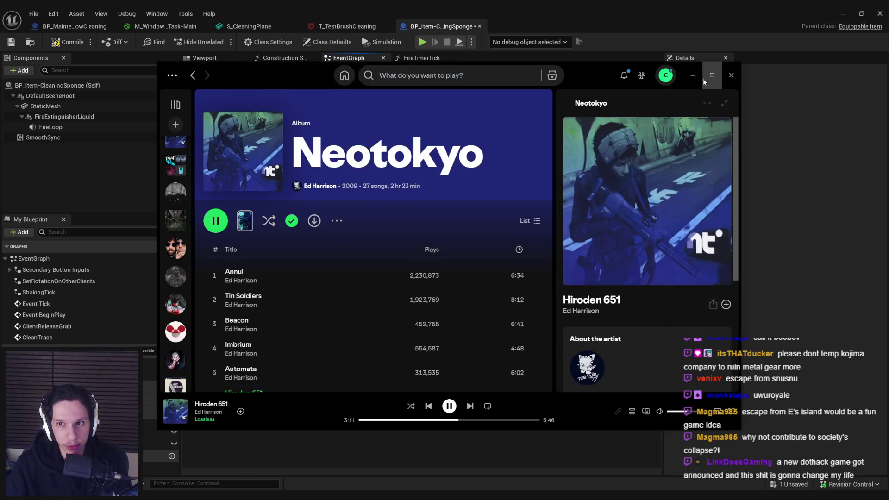
pyautogui.click(692, 75)
pyautogui.scroll(3, 371, 138)
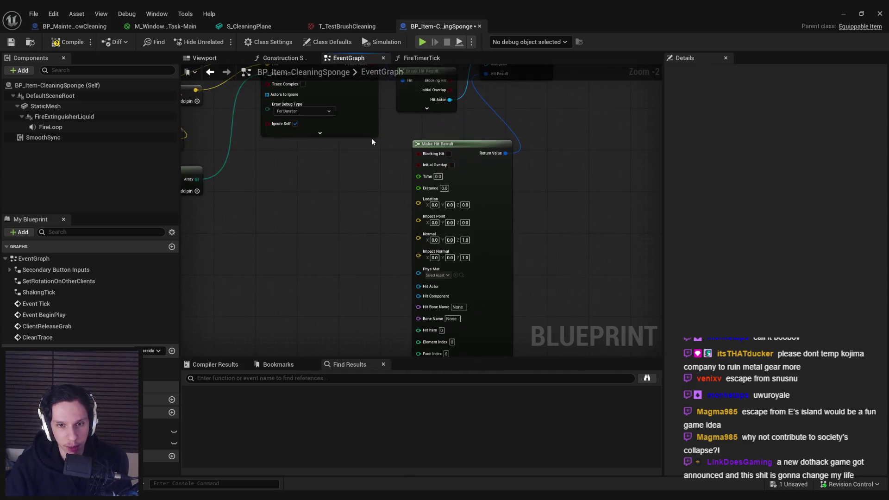
pyautogui.scroll(-1, 399, 286)
pyautogui.click(438, 313)
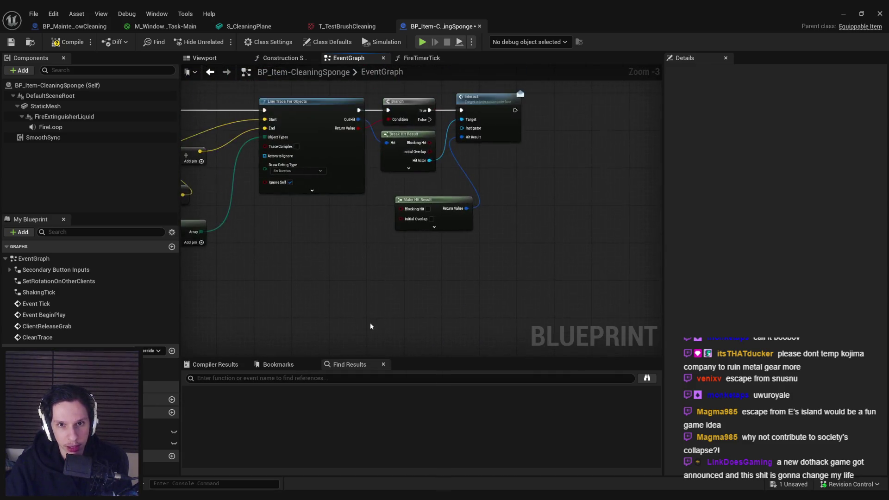
pyautogui.scroll(2, 418, 181)
pyautogui.press('Delete')
pyautogui.moveTo(357, 153)
pyautogui.mouseDown()
pyautogui.moveTo(497, 181)
pyautogui.moveTo(486, 176)
pyautogui.mouseUp()
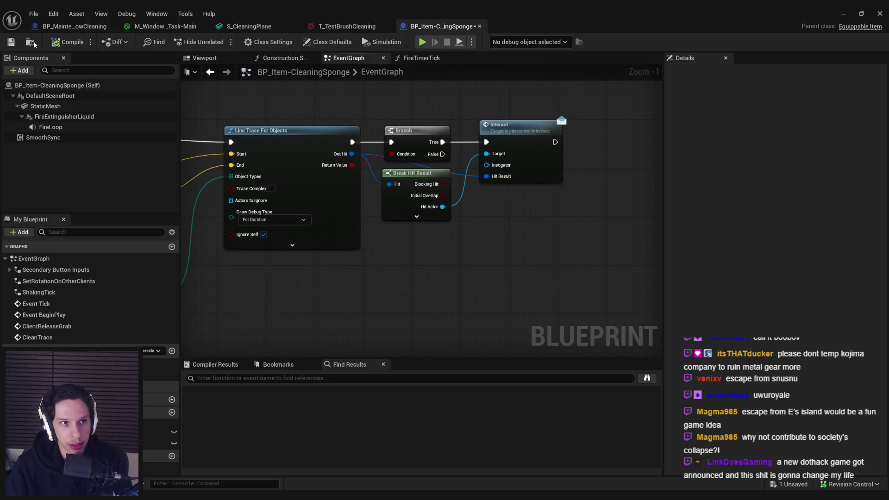
pyautogui.click(11, 41)
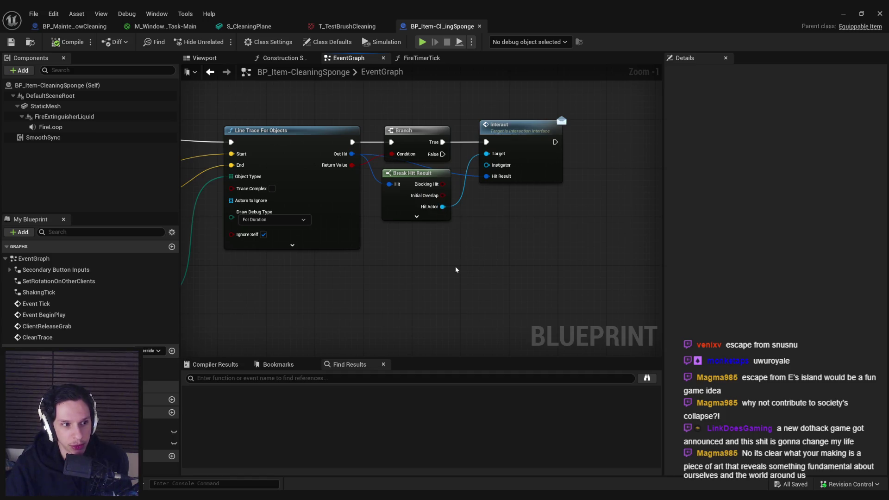
pyautogui.moveTo(391, 240)
pyautogui.mouseDown()
pyautogui.moveTo(365, 206)
pyautogui.moveTo(501, 200)
pyautogui.moveTo(429, 155)
pyautogui.moveTo(432, 180)
pyautogui.mouseUp()
pyautogui.scroll(-1, 366, 206)
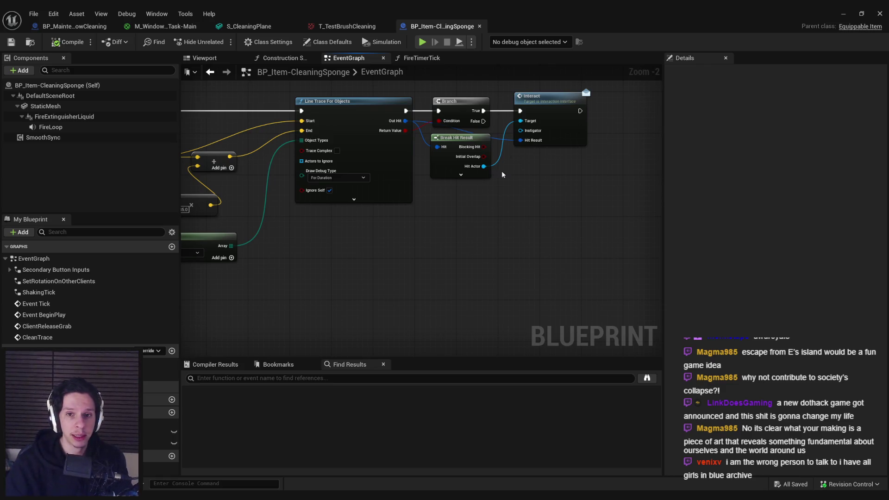
pyautogui.scroll(2, 493, 139)
pyautogui.moveTo(502, 240)
pyautogui.mouseDown()
pyautogui.moveTo(476, 225)
pyautogui.moveTo(477, 209)
pyautogui.mouseUp()
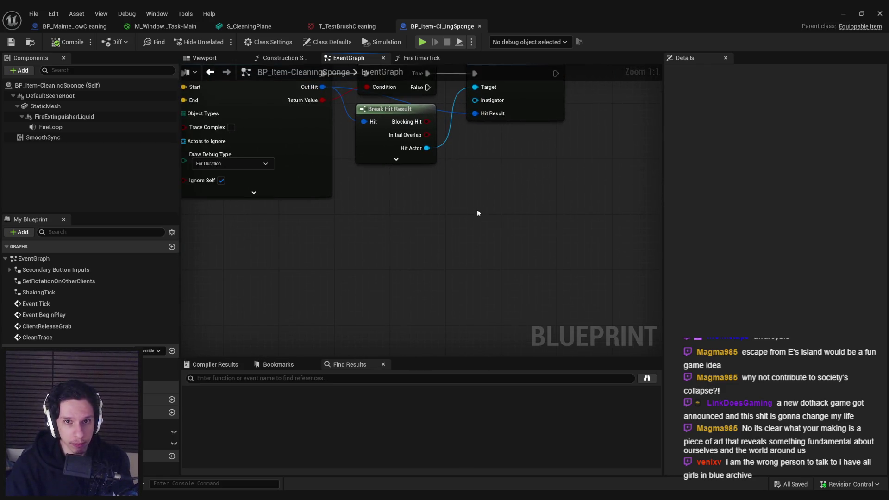
pyautogui.scroll(-1, 472, 231)
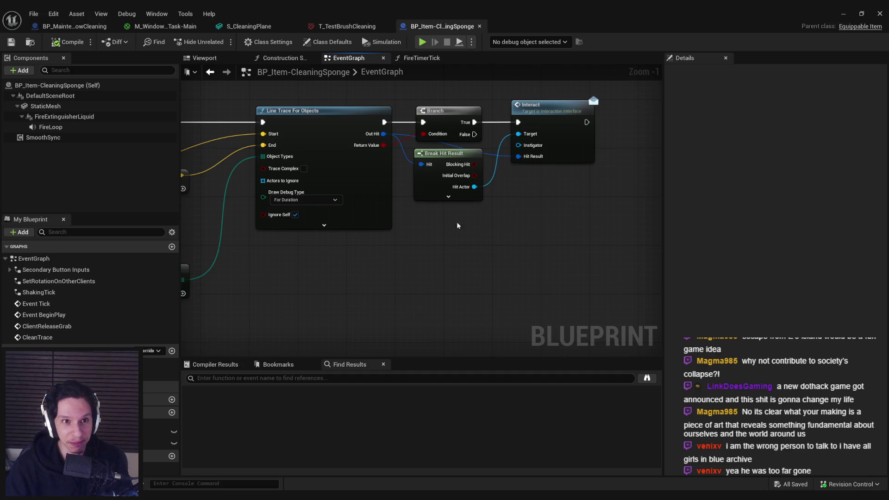
pyautogui.scroll(-1, 459, 221)
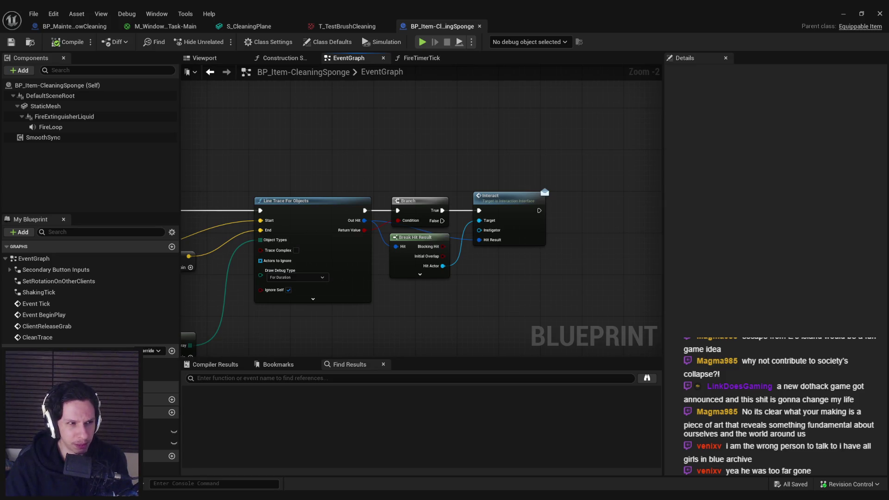
pyautogui.scroll(2, 398, 157)
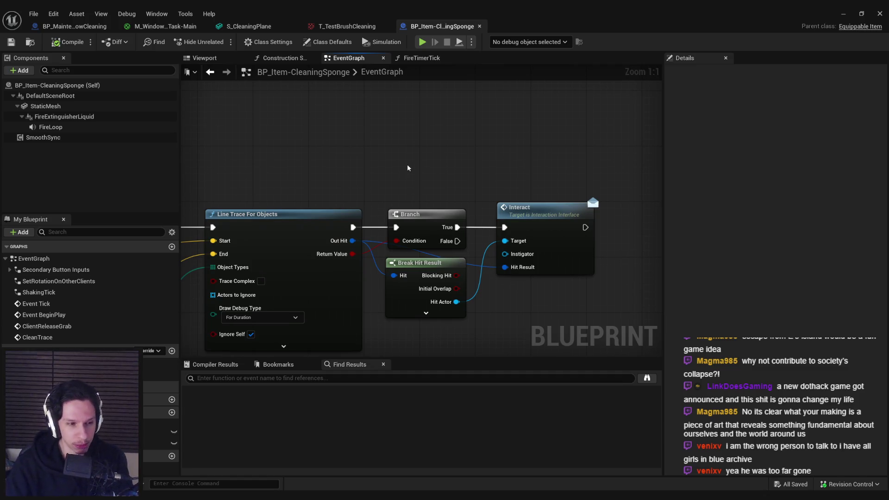
pyautogui.scroll(-2, 398, 148)
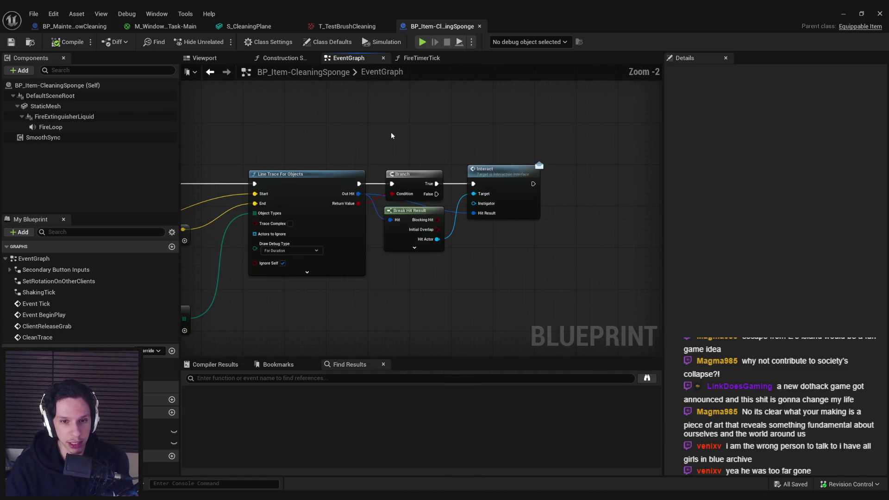
pyautogui.scroll(2, 390, 133)
pyautogui.scroll(-1, 389, 141)
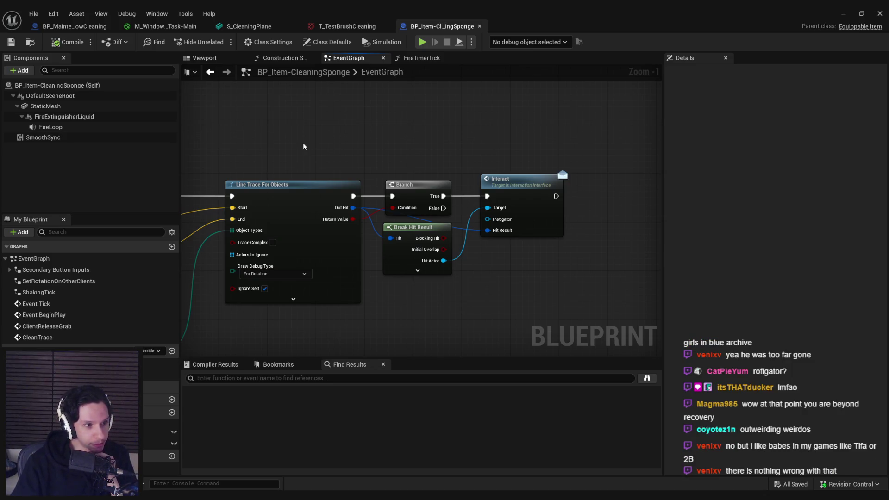
pyautogui.moveTo(377, 166)
pyautogui.mouseDown()
pyautogui.moveTo(447, 229)
pyautogui.moveTo(571, 294)
pyautogui.moveTo(568, 281)
pyautogui.moveTo(376, 169)
pyautogui.mouseUp()
pyautogui.click(558, 272)
pyautogui.click(376, 170)
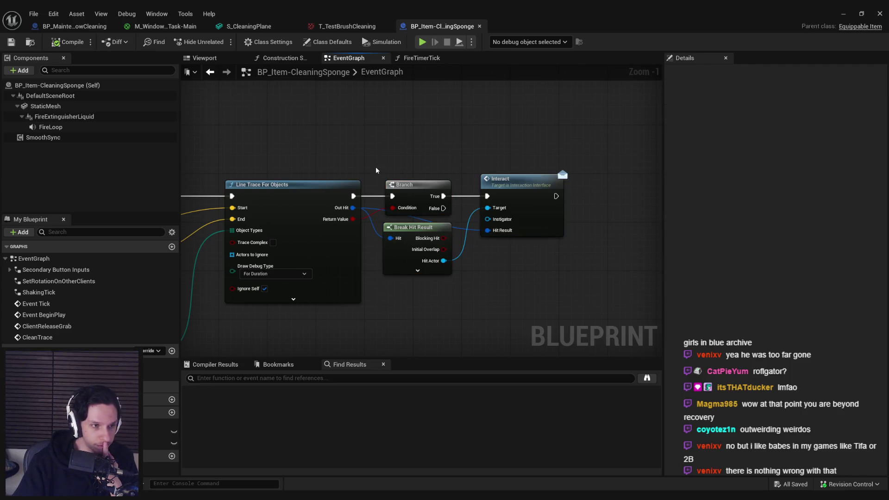
pyautogui.moveTo(374, 167)
pyautogui.mouseDown()
pyautogui.moveTo(577, 283)
pyautogui.moveTo(377, 180)
pyautogui.moveTo(365, 162)
pyautogui.moveTo(572, 292)
pyautogui.mouseUp()
pyautogui.click(574, 284)
pyautogui.click(568, 290)
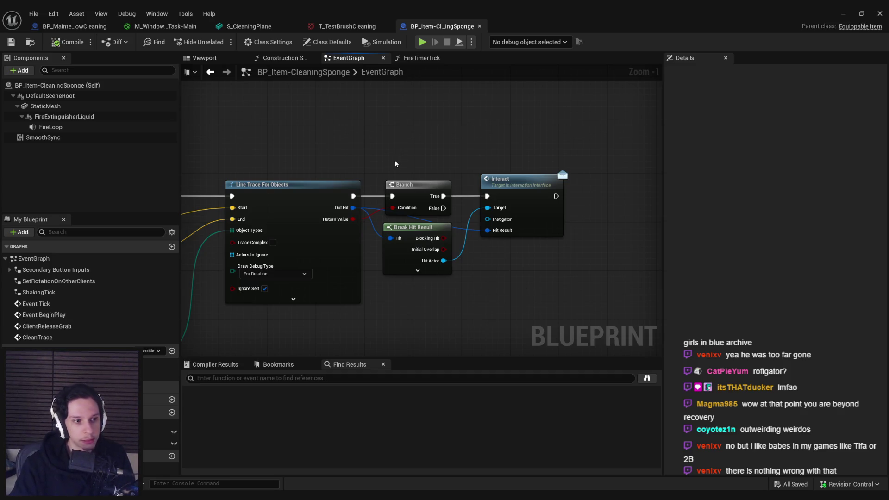
pyautogui.moveTo(328, 142)
pyautogui.mouseDown()
pyautogui.moveTo(417, 129)
pyautogui.moveTo(575, 147)
pyautogui.moveTo(353, 145)
pyautogui.moveTo(470, 129)
pyautogui.moveTo(399, 138)
pyautogui.mouseUp()
pyautogui.scroll(-1, 576, 146)
pyautogui.scroll(1, 416, 146)
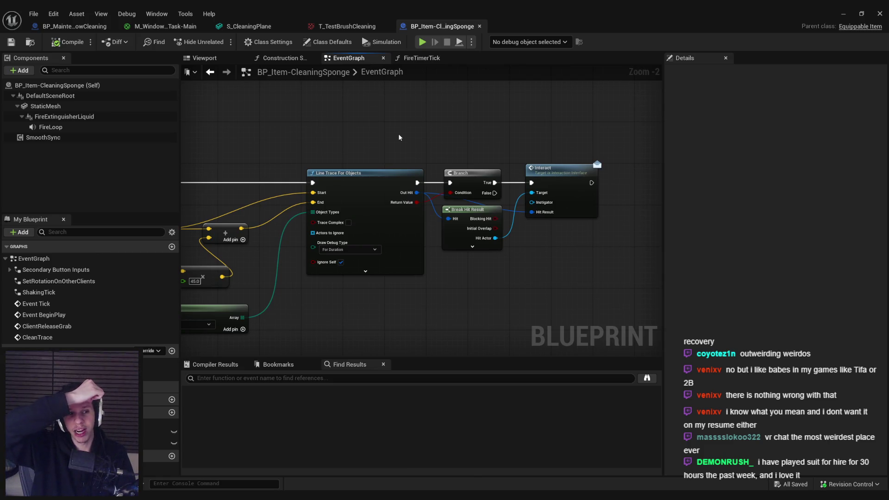
pyautogui.moveTo(452, 159); pyautogui.dragTo(378, 183)
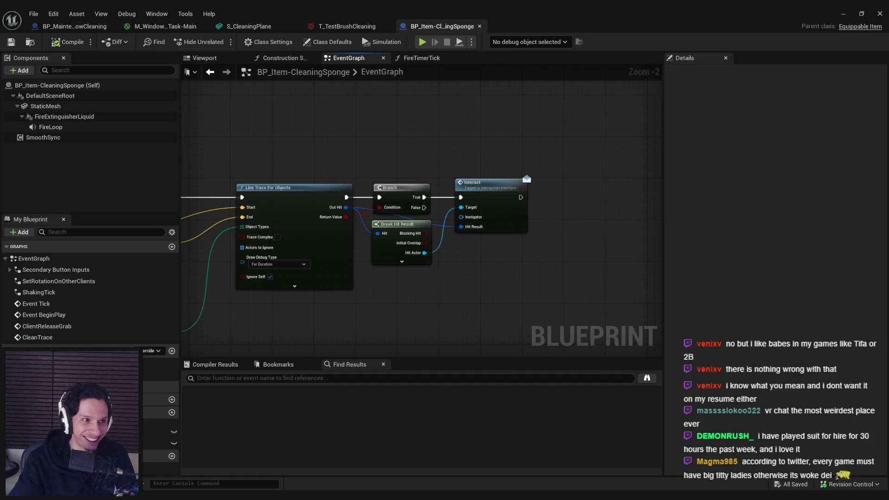
pyautogui.scroll(2, 334, 139)
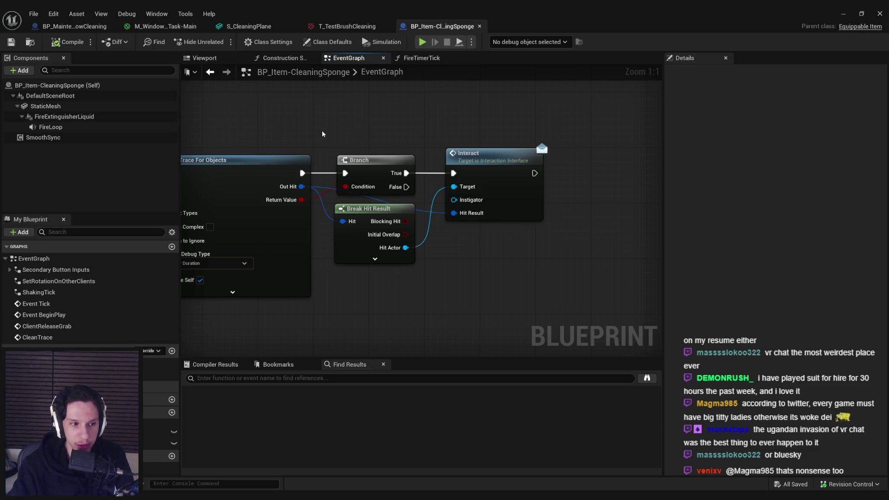
pyautogui.scroll(-1, 322, 138)
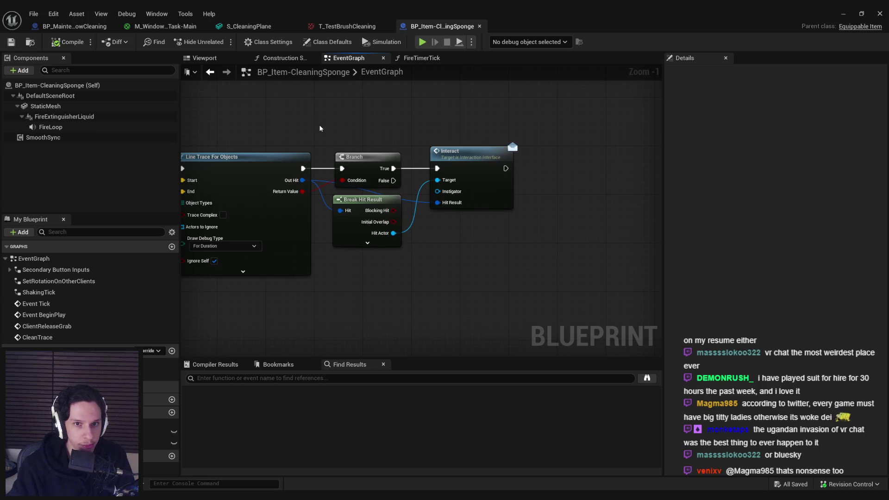
pyautogui.scroll(-2, 328, 117)
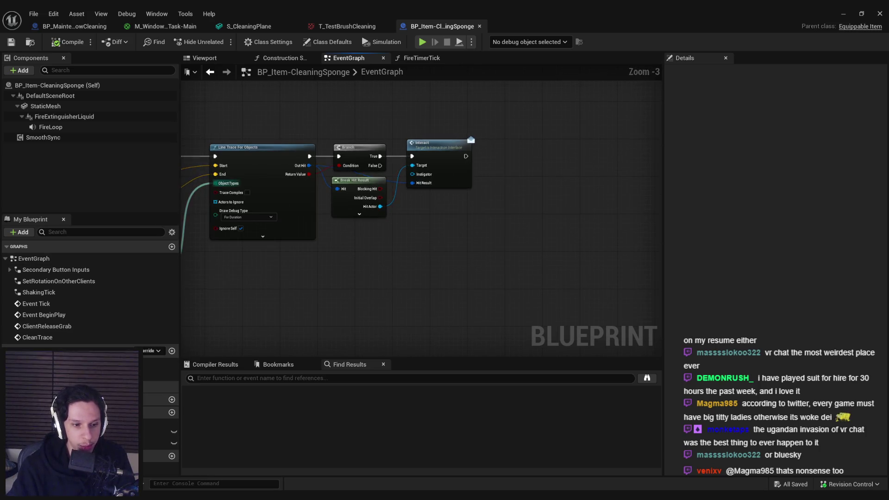
pyautogui.moveTo(162, 492)
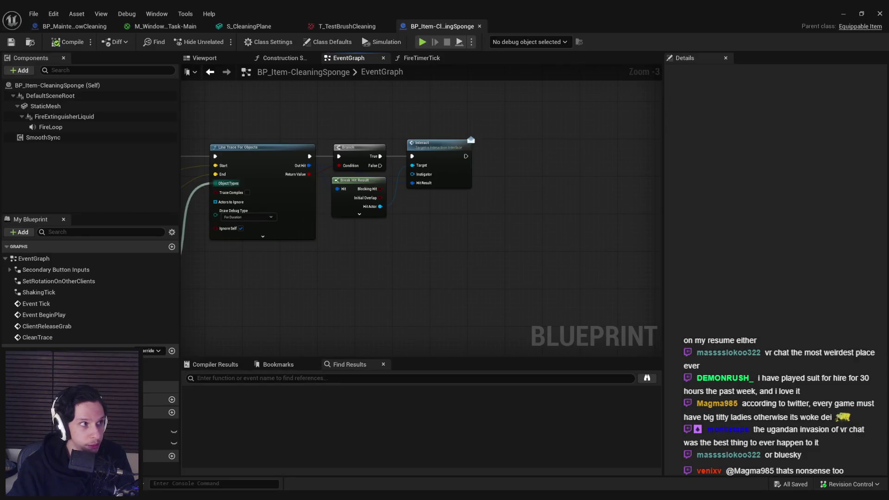
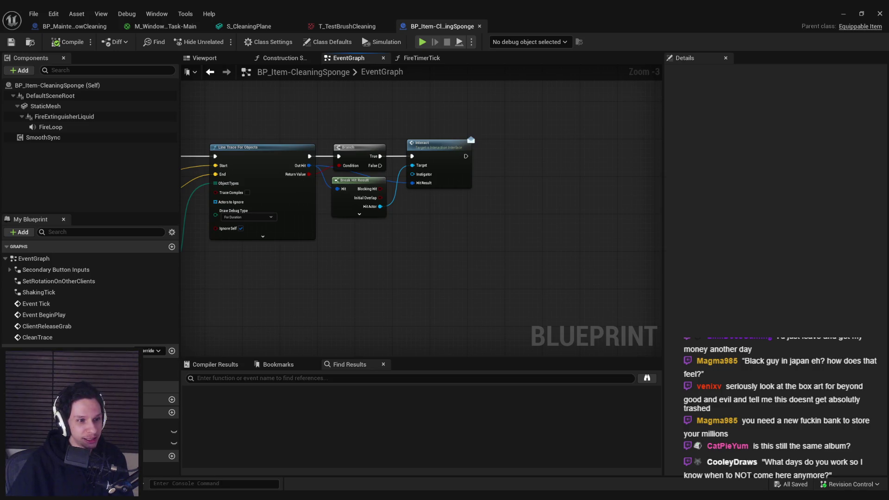
# - Nudge the Branch, Break Hit Result and Interact nodes slightly right and compile the sponge blueprint
pyautogui.scroll(2, 345, 272)
pyautogui.moveTo(601, 281)
pyautogui.mouseDown()
pyautogui.moveTo(449, 160)
pyautogui.moveTo(460, 171)
pyautogui.mouseUp()
pyautogui.click(417, 129)
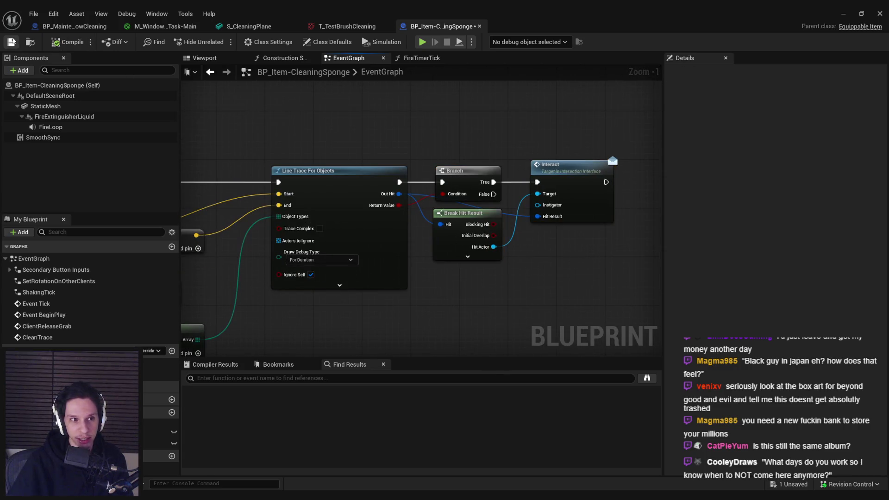
pyautogui.click(58, 43)
# - Pan and zoom around the EventGraph to review the line trace, CleanTrace and Make Array nodes
pyautogui.scroll(-3, 364, 161)
pyautogui.scroll(2, 340, 242)
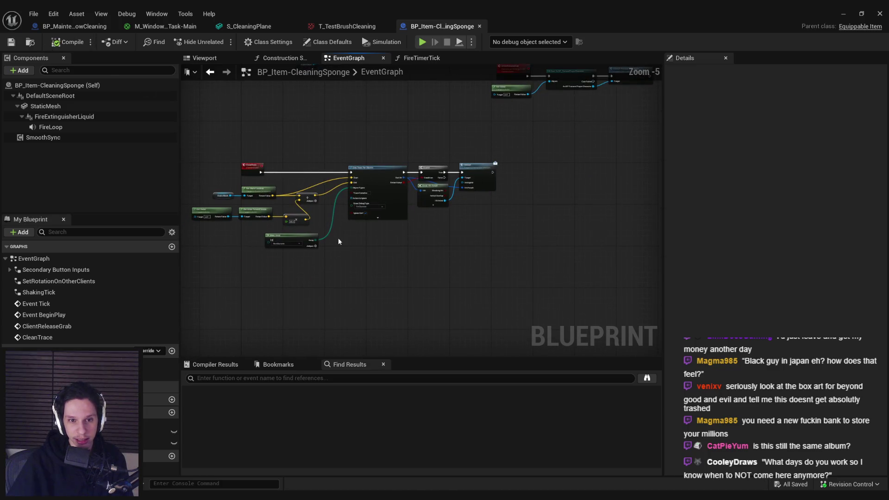
pyautogui.scroll(-2, 377, 210)
pyautogui.scroll(2, 377, 209)
pyautogui.scroll(-1, 377, 210)
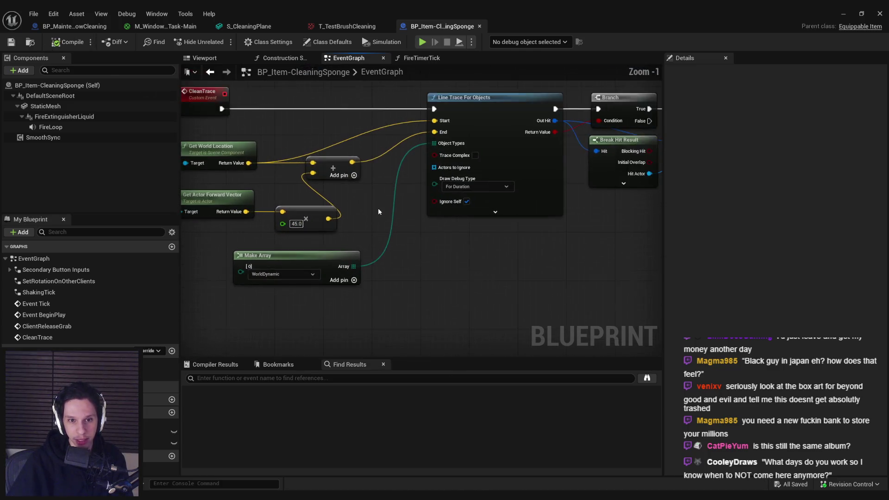
pyautogui.moveTo(540, 270); pyautogui.dragTo(474, 276)
pyautogui.scroll(2, 459, 235)
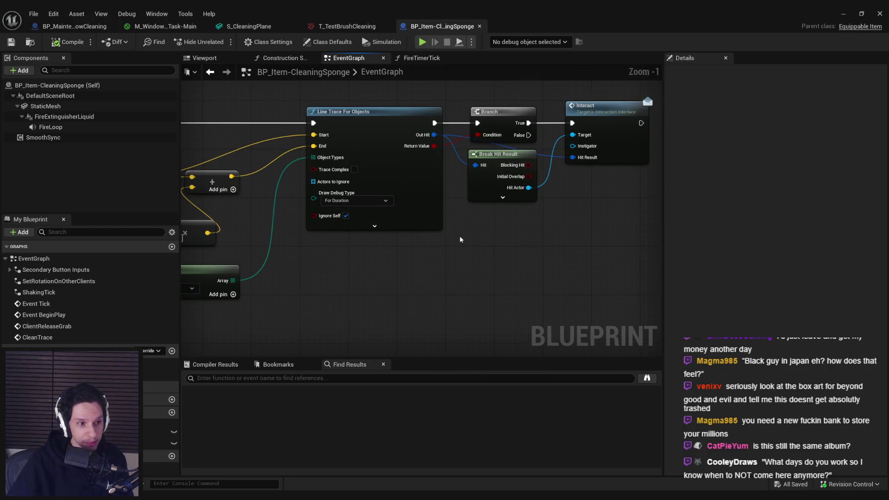
pyautogui.scroll(-1, 543, 236)
pyautogui.moveTo(460, 243)
pyautogui.mouseDown()
pyautogui.moveTo(543, 235)
pyautogui.moveTo(424, 274)
pyautogui.mouseUp()
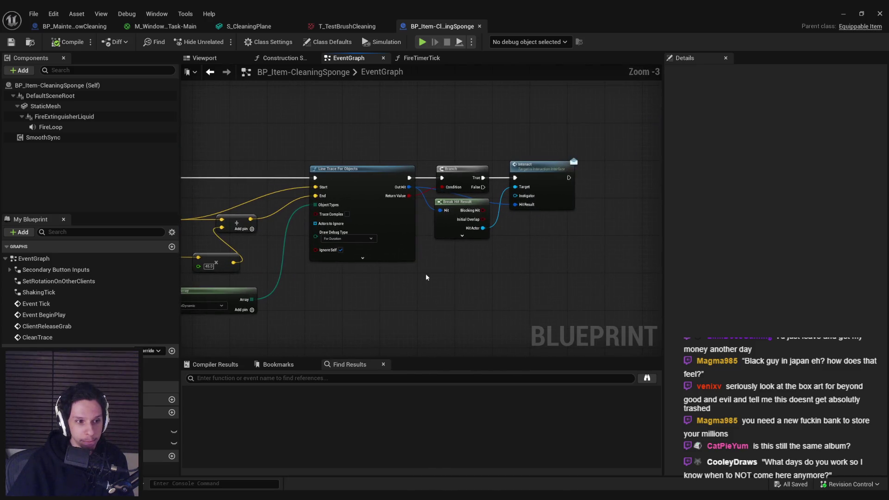
pyautogui.scroll(1, 428, 235)
pyautogui.scroll(-1, 449, 250)
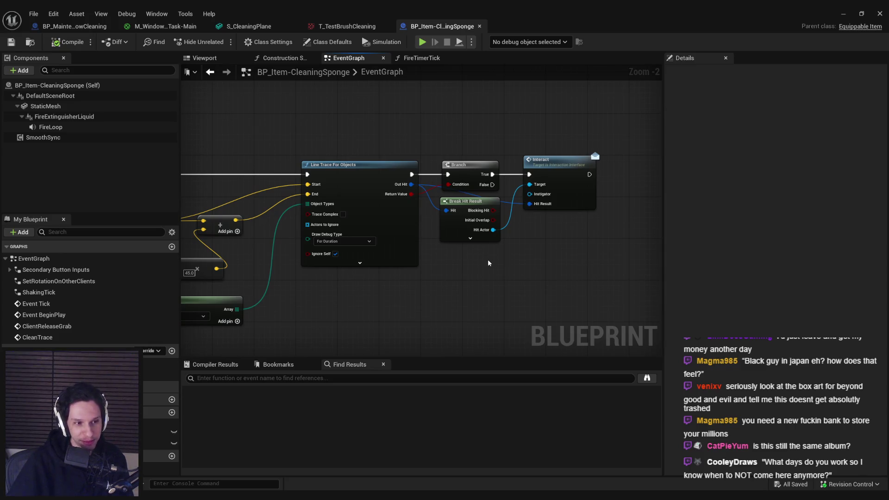
# - Clear the node selection, then bring the Spotify player forward and move it up-right
pyautogui.moveTo(614, 263); pyautogui.dragTo(430, 128)
pyautogui.click(429, 128)
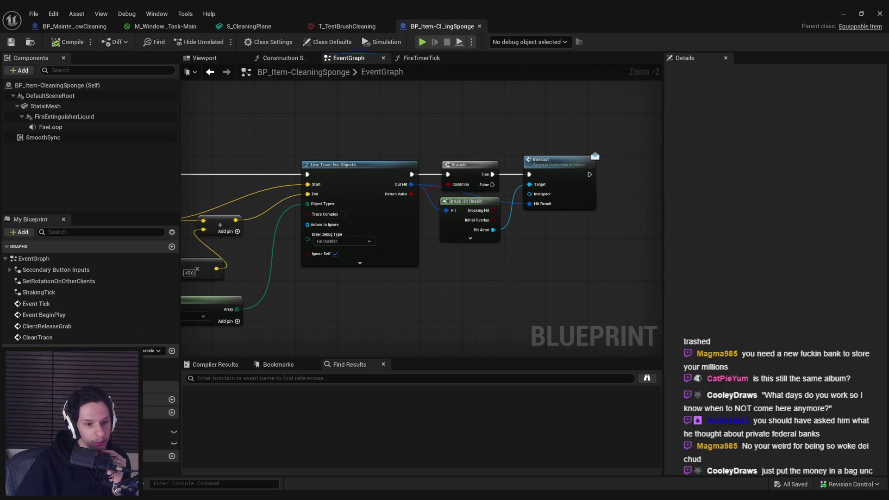
pyautogui.hotkey('alt', 'Tab')
pyautogui.moveTo(276, 76)
pyautogui.mouseDown()
pyautogui.moveTo(491, 52)
pyautogui.moveTo(421, 40)
pyautogui.moveTo(262, 96)
pyautogui.mouseUp()
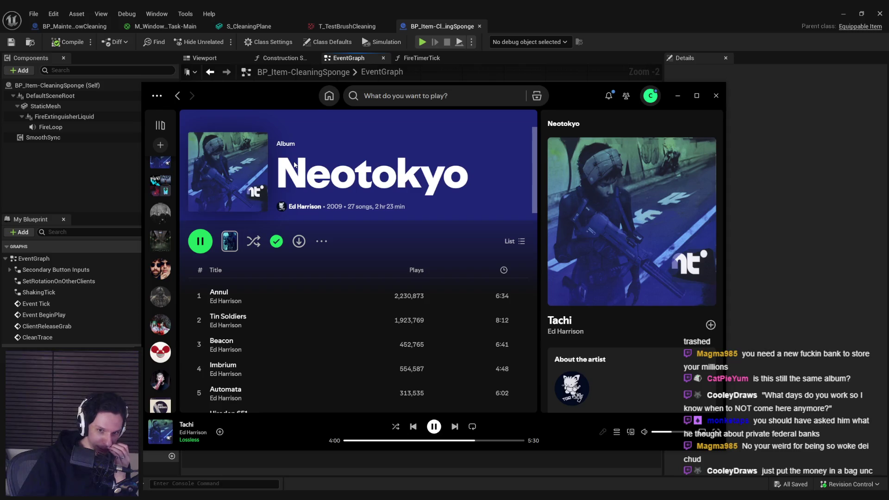
# - Minimize the Spotify Neotokyo window to reveal the sponge blueprint graph
pyautogui.click(678, 95)
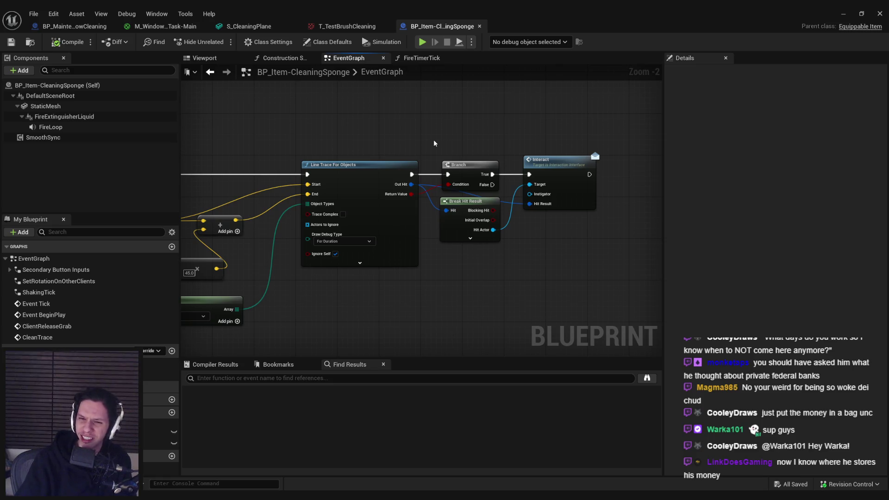
pyautogui.moveTo(434, 140)
pyautogui.mouseDown()
pyautogui.moveTo(442, 155)
pyautogui.moveTo(485, 162)
pyautogui.mouseUp()
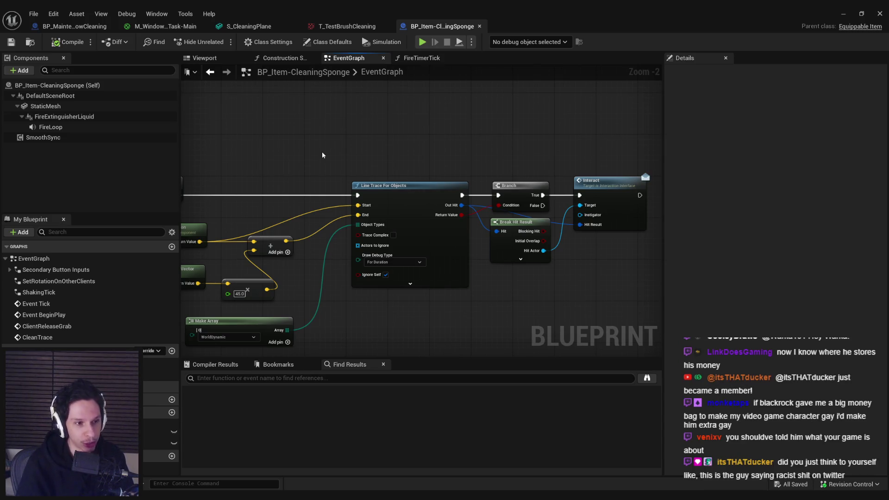
pyautogui.moveTo(323, 155)
pyautogui.mouseDown()
pyautogui.moveTo(309, 163)
pyautogui.moveTo(289, 145)
pyautogui.moveTo(278, 174)
pyautogui.moveTo(268, 145)
pyautogui.moveTo(258, 149)
pyautogui.moveTo(267, 200)
pyautogui.moveTo(246, 159)
pyautogui.moveTo(244, 179)
pyautogui.mouseUp()
pyautogui.scroll(-1, 262, 146)
pyautogui.scroll(1, 244, 179)
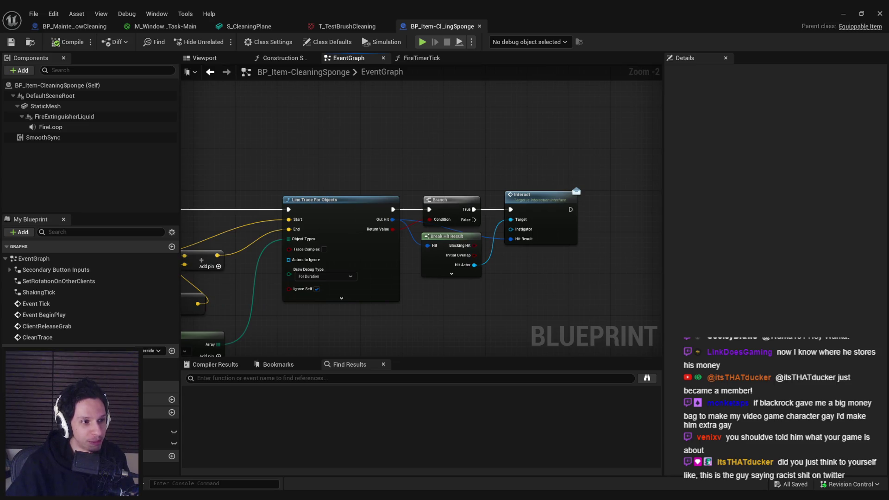
pyautogui.moveTo(225, 137); pyautogui.dragTo(281, 107)
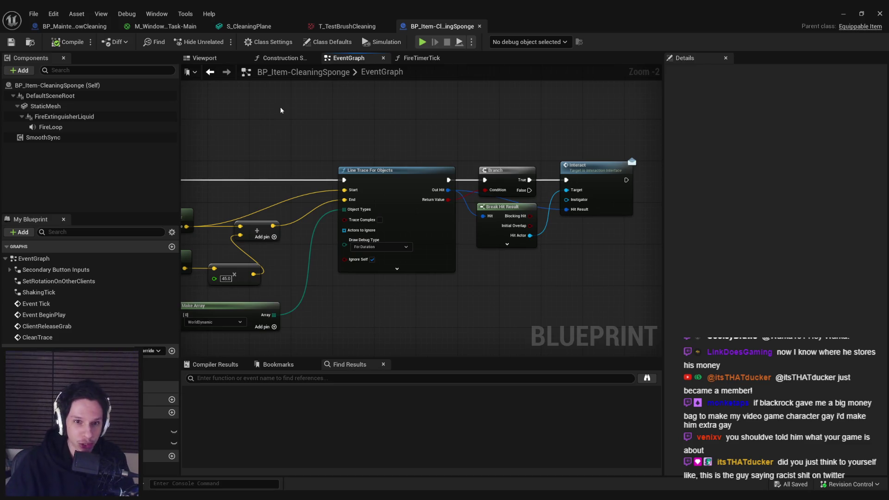
pyautogui.scroll(-1, 307, 139)
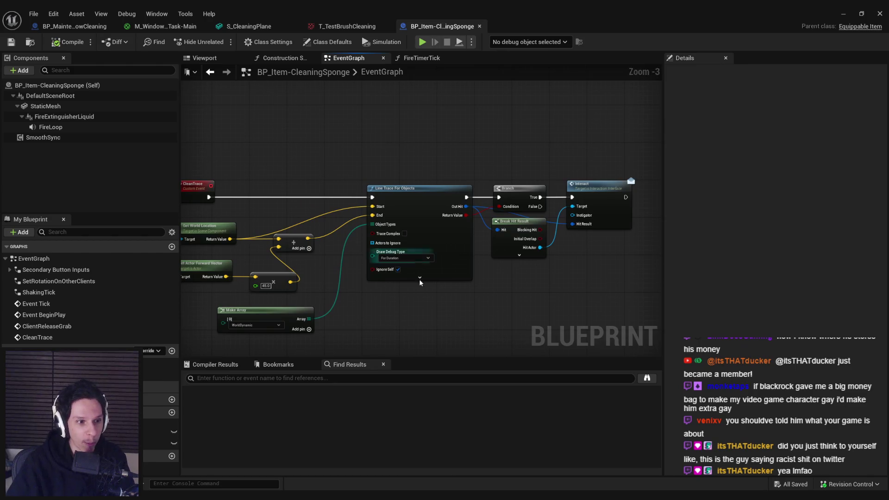
pyautogui.moveTo(640, 283)
pyautogui.mouseDown()
pyautogui.moveTo(481, 185)
pyautogui.moveTo(337, 180)
pyautogui.moveTo(620, 311)
pyautogui.mouseUp()
pyautogui.click(362, 175)
pyautogui.scroll(-2, 456, 248)
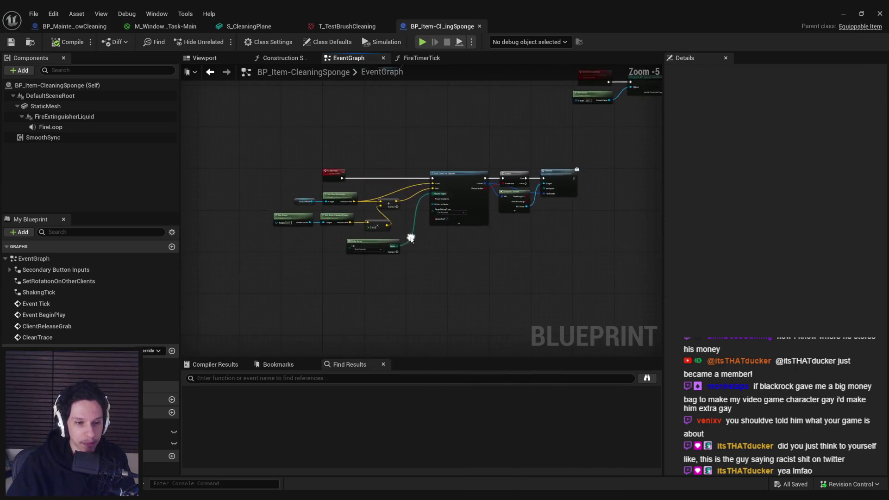
pyautogui.scroll(5, 354, 264)
pyautogui.scroll(-4, 331, 279)
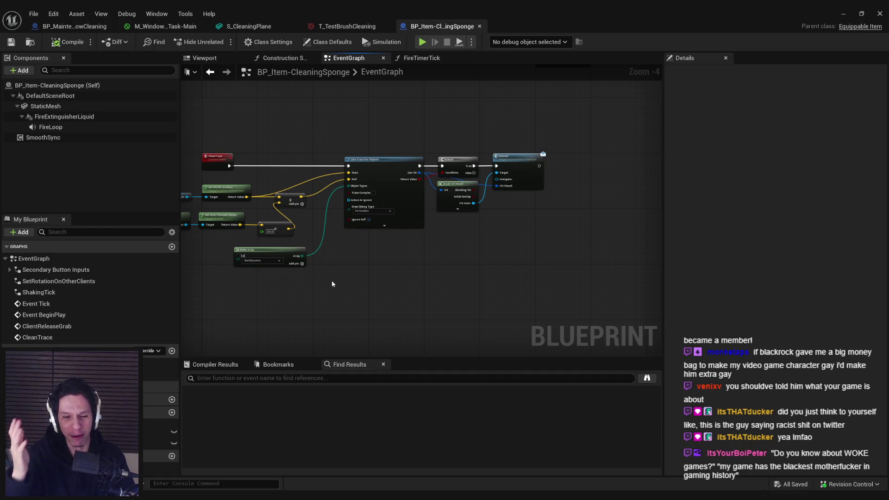
pyautogui.scroll(5, 330, 285)
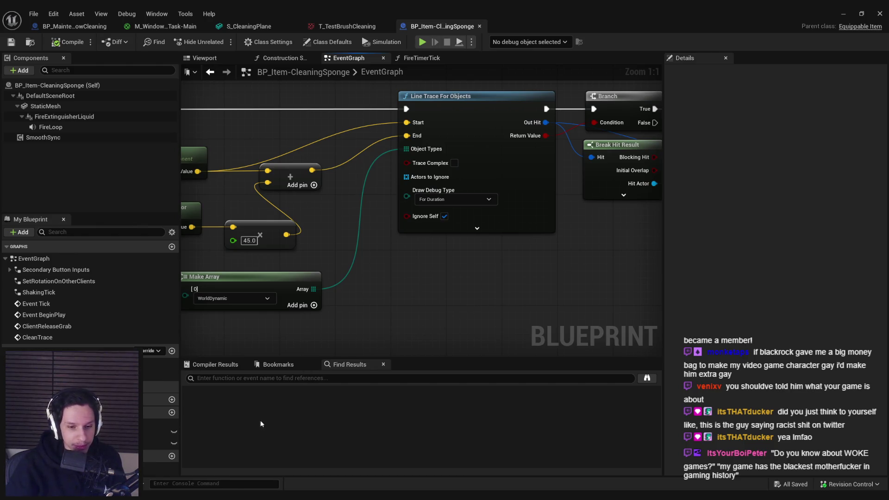
pyautogui.click(840, 14)
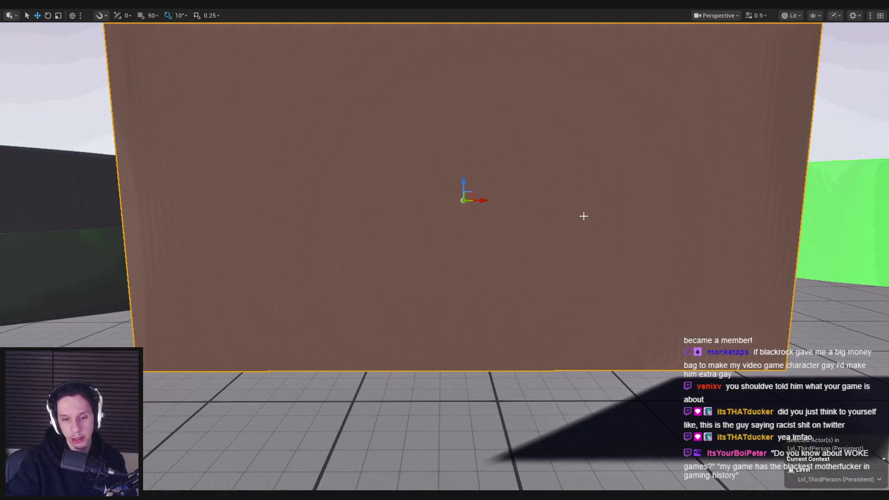
pyautogui.hotkey('alt', 'p')
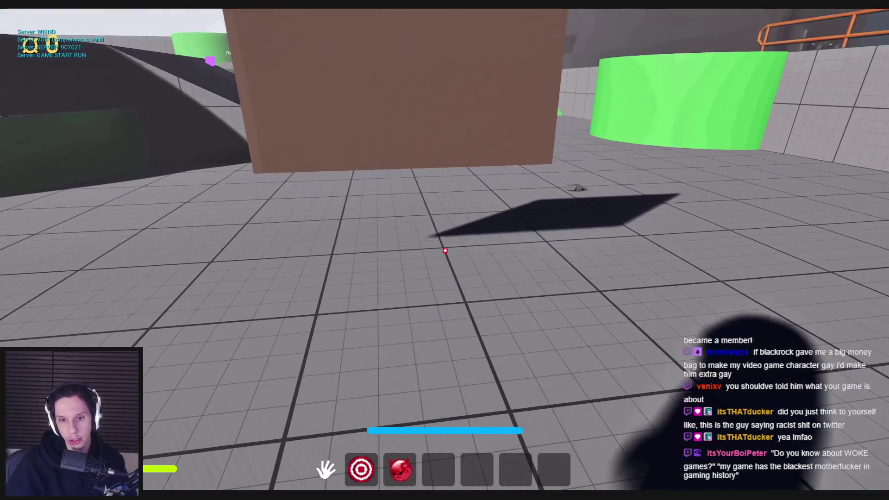
pyautogui.press('3')
pyautogui.moveTo(445, 250)
pyautogui.mouseDown()
pyautogui.moveTo(337, 196)
pyautogui.moveTo(629, 216)
pyautogui.mouseUp()
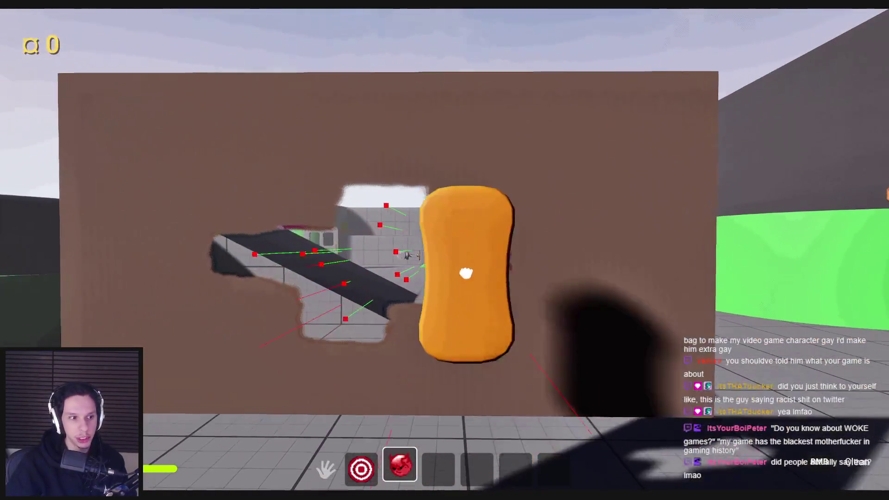
pyautogui.moveTo(466, 271)
pyautogui.mouseDown()
pyautogui.moveTo(532, 184)
pyautogui.moveTo(596, 222)
pyautogui.moveTo(490, 252)
pyautogui.moveTo(381, 250)
pyautogui.moveTo(423, 119)
pyautogui.moveTo(195, 122)
pyautogui.moveTo(340, 137)
pyautogui.moveTo(125, 234)
pyautogui.moveTo(175, 202)
pyautogui.moveTo(247, 184)
pyautogui.moveTo(570, 175)
pyautogui.moveTo(509, 170)
pyautogui.moveTo(624, 151)
pyautogui.moveTo(271, 108)
pyautogui.moveTo(440, 99)
pyautogui.moveTo(784, 168)
pyautogui.moveTo(486, 287)
pyautogui.moveTo(303, 383)
pyautogui.moveTo(547, 353)
pyautogui.moveTo(441, 294)
pyautogui.moveTo(584, 172)
pyautogui.moveTo(595, 307)
pyautogui.moveTo(437, 334)
pyautogui.moveTo(185, 308)
pyautogui.moveTo(182, 280)
pyautogui.moveTo(260, 284)
pyautogui.moveTo(220, 258)
pyautogui.moveTo(246, 69)
pyautogui.moveTo(561, 70)
pyautogui.moveTo(204, 65)
pyautogui.moveTo(148, 91)
pyautogui.moveTo(174, 113)
pyautogui.moveTo(381, 143)
pyautogui.moveTo(301, 177)
pyautogui.moveTo(260, 227)
pyautogui.moveTo(272, 361)
pyautogui.moveTo(758, 387)
pyautogui.moveTo(745, 408)
pyautogui.moveTo(736, 269)
pyautogui.moveTo(791, 287)
pyautogui.mouseUp()
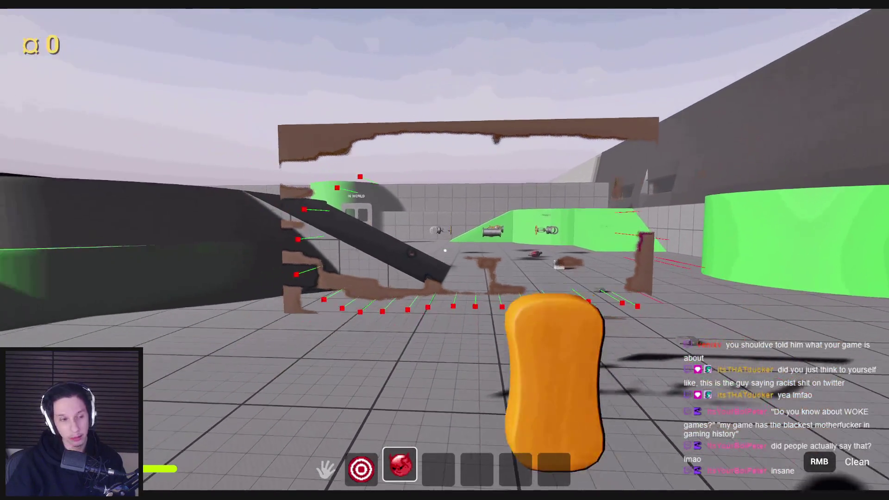
pyautogui.press('Escape')
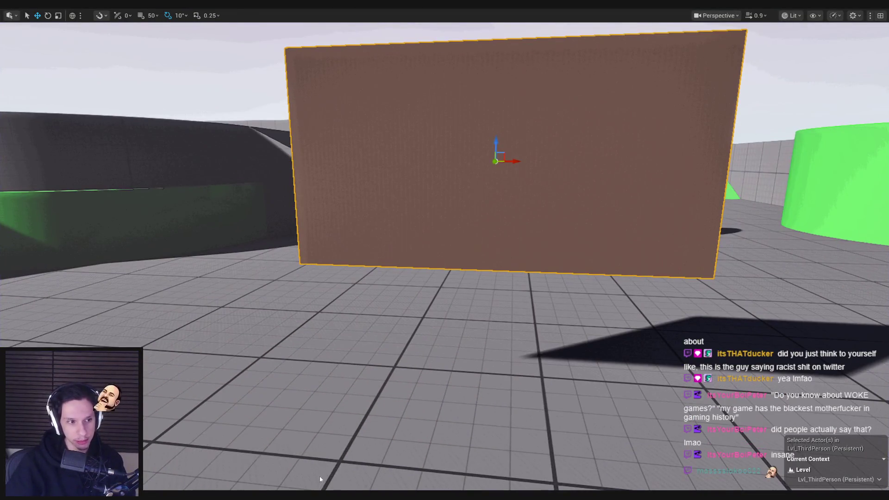
pyautogui.click(319, 477)
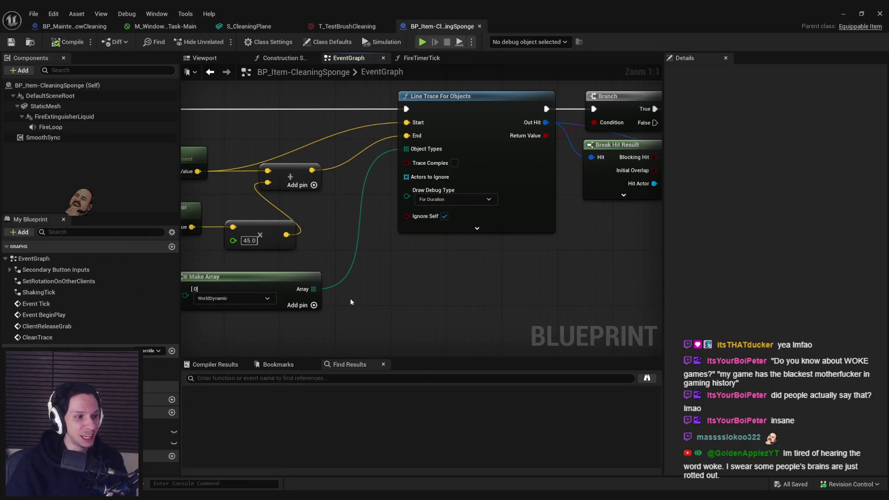
pyautogui.scroll(-1, 356, 229)
pyautogui.moveTo(357, 230)
pyautogui.mouseDown()
pyautogui.moveTo(481, 249)
pyautogui.moveTo(447, 246)
pyautogui.moveTo(479, 277)
pyautogui.mouseUp()
pyautogui.scroll(-1, 447, 246)
pyautogui.scroll(1, 431, 222)
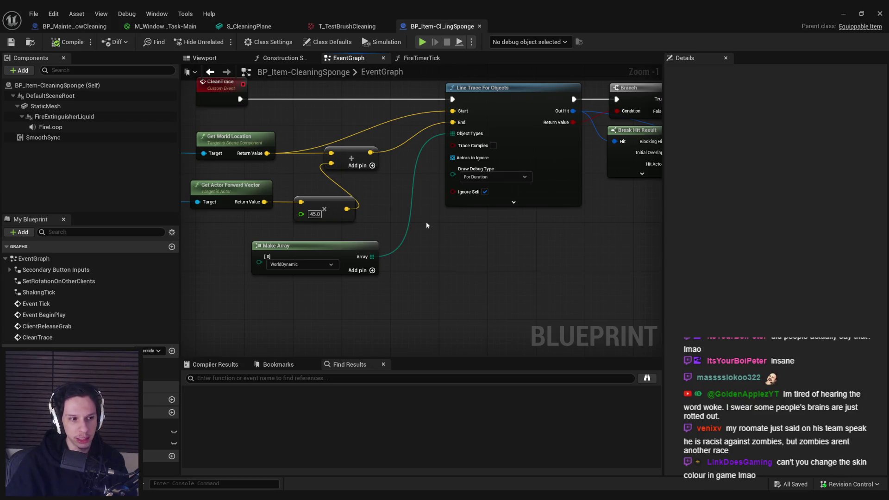
pyautogui.scroll(-1, 426, 224)
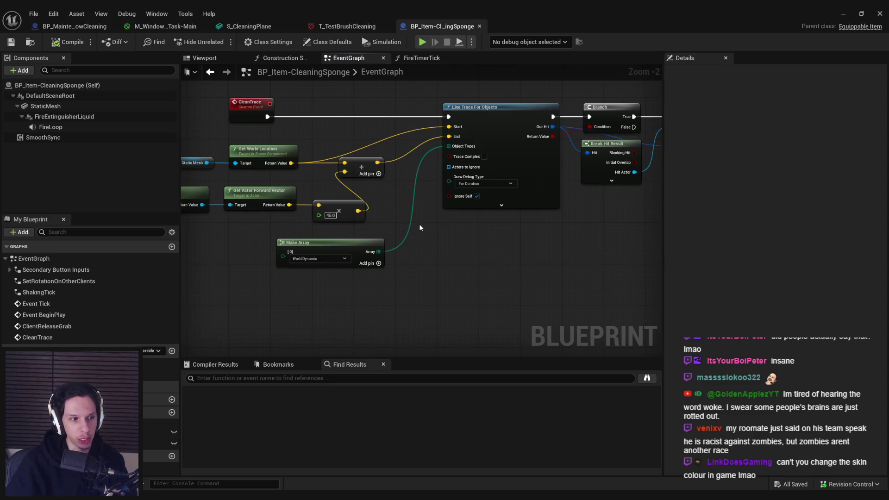
pyautogui.moveTo(419, 224)
pyautogui.mouseDown()
pyautogui.moveTo(403, 234)
pyautogui.moveTo(383, 286)
pyautogui.moveTo(377, 237)
pyautogui.moveTo(407, 204)
pyautogui.moveTo(393, 230)
pyautogui.mouseUp()
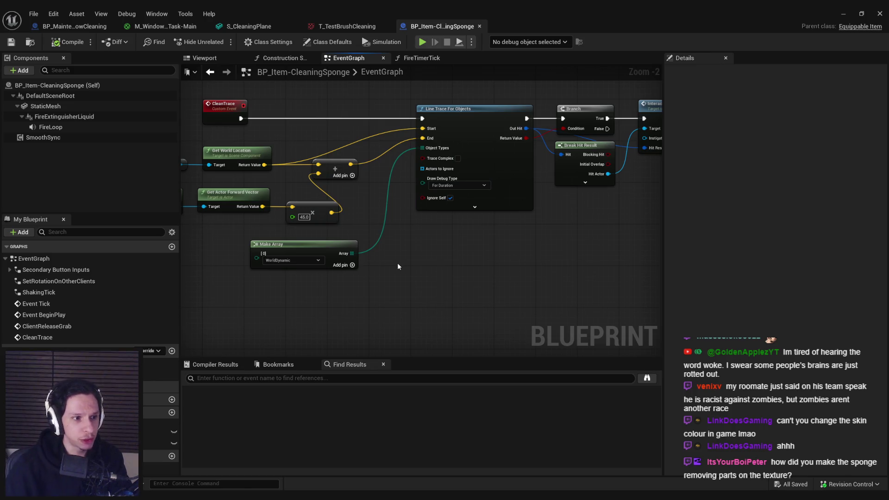
pyautogui.click(846, 11)
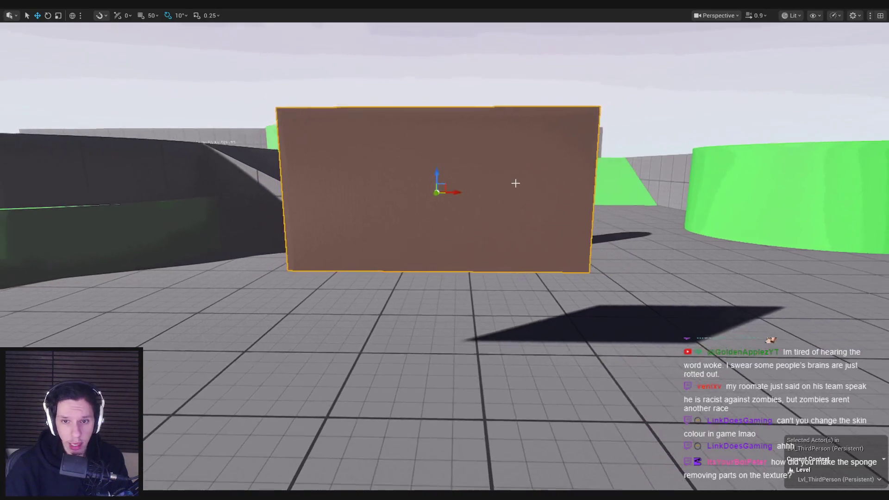
pyautogui.press('e')
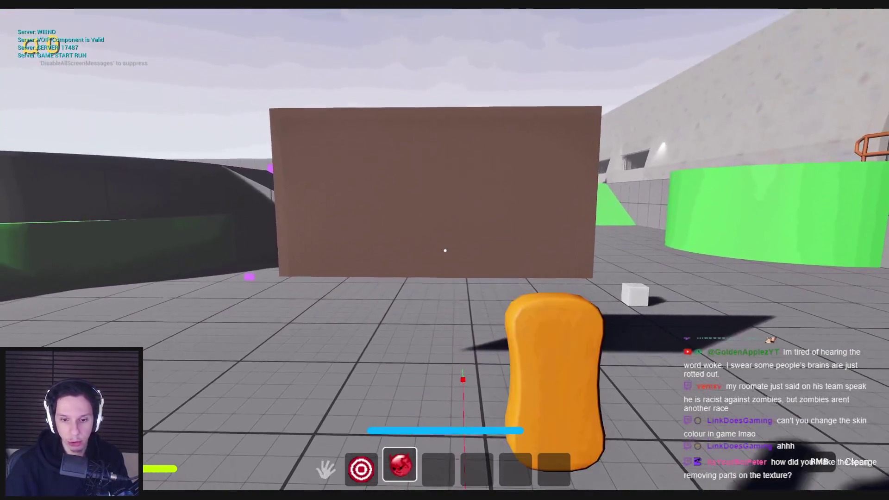
pyautogui.press('w')
pyautogui.moveTo(592, 285)
pyautogui.mouseDown()
pyautogui.moveTo(615, 248)
pyautogui.moveTo(568, 292)
pyautogui.moveTo(349, 242)
pyautogui.moveTo(707, 234)
pyautogui.moveTo(244, 238)
pyautogui.moveTo(710, 206)
pyautogui.moveTo(591, 150)
pyautogui.moveTo(286, 238)
pyautogui.mouseUp()
pyautogui.press('Escape')
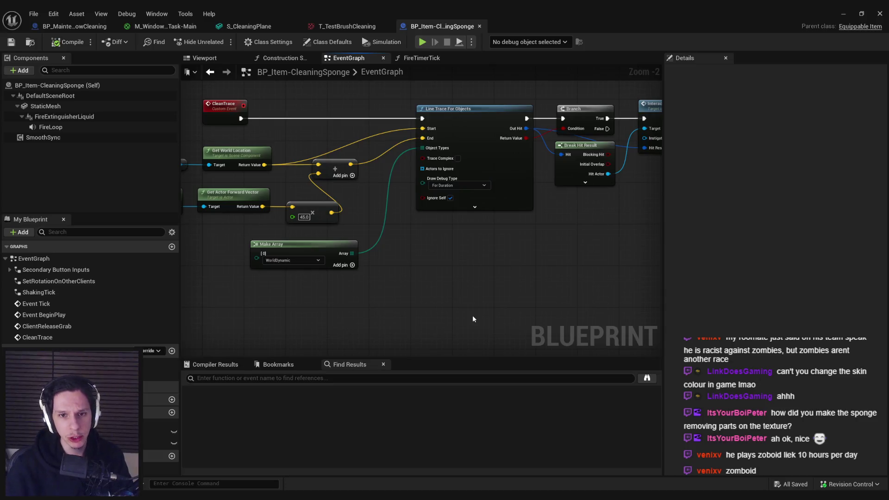
pyautogui.scroll(-1, 382, 258)
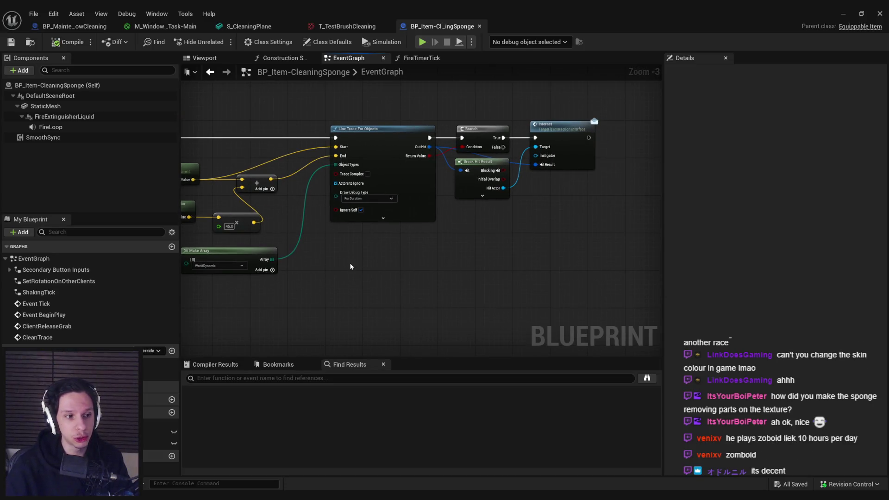
pyautogui.click(347, 26)
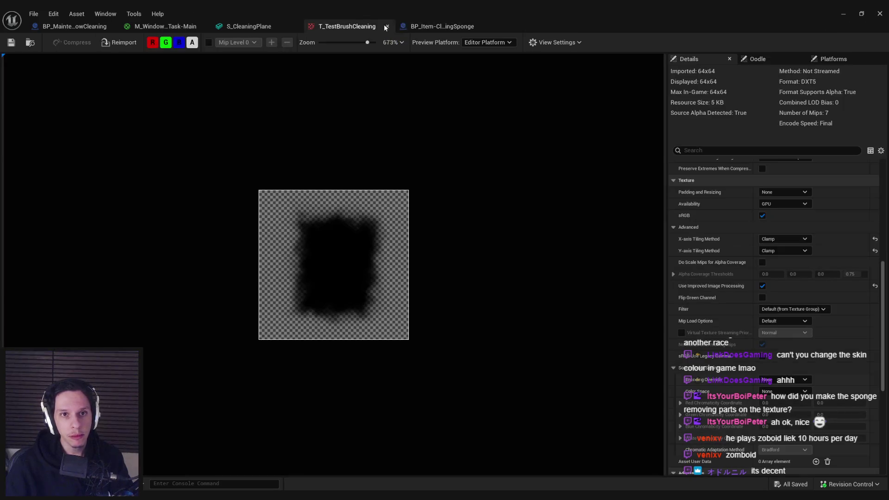
pyautogui.click(450, 26)
pyautogui.scroll(1, 420, 259)
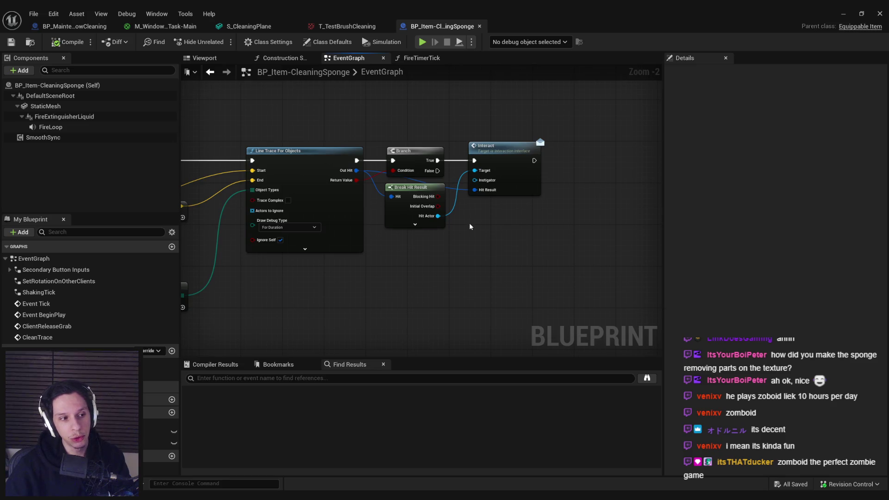
pyautogui.moveTo(475, 191); pyautogui.dragTo(463, 257)
pyautogui.write('break')
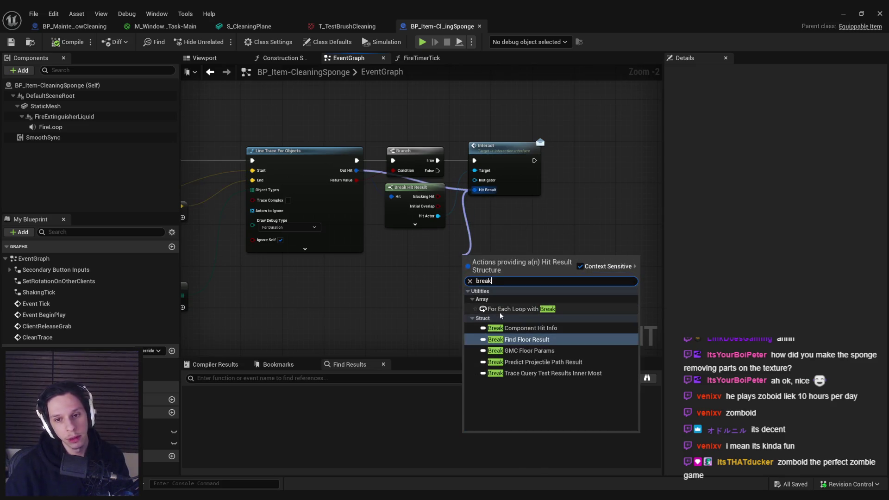
# - Add an expanded Make Hit Result node from Hit Result and shift the nearby nodes right
pyautogui.moveTo(475, 190); pyautogui.dragTo(429, 301)
pyautogui.write('make')
pyautogui.click(456, 332)
pyautogui.click(476, 327)
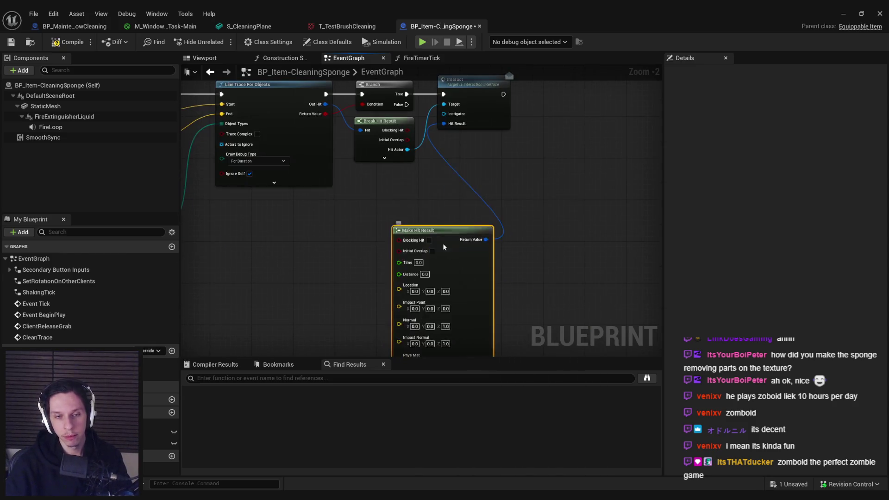
pyautogui.moveTo(448, 249); pyautogui.dragTo(410, 214)
pyautogui.scroll(-1, 480, 235)
pyautogui.moveTo(480, 235)
pyautogui.mouseDown()
pyautogui.moveTo(345, 76)
pyautogui.moveTo(399, 96)
pyautogui.moveTo(473, 97)
pyautogui.mouseUp()
# - Add an expanded Break Hit Result fed by the line trace's Out Hit and frame both nodes
pyautogui.moveTo(326, 100); pyautogui.dragTo(353, 232)
pyautogui.write('m')
pyautogui.press('BackSpace')
pyautogui.write('break')
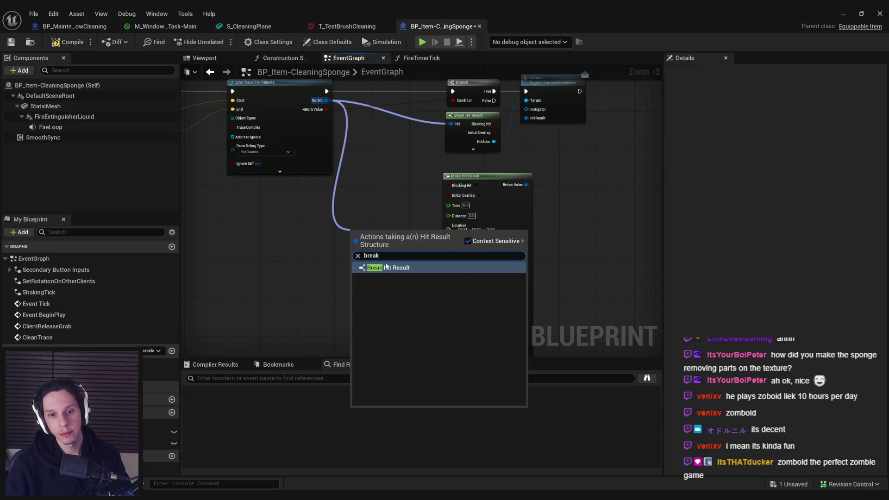
pyautogui.click(386, 267)
pyautogui.click(376, 257)
pyautogui.moveTo(374, 259); pyautogui.dragTo(351, 188)
pyautogui.moveTo(404, 227); pyautogui.dragTo(389, 183)
pyautogui.click(388, 183)
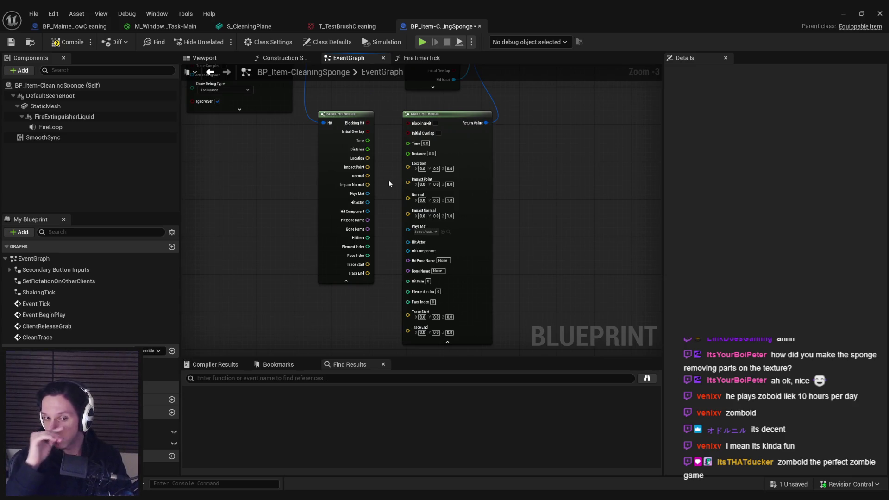
pyautogui.scroll(1, 394, 185)
pyautogui.moveTo(384, 245); pyautogui.dragTo(383, 223)
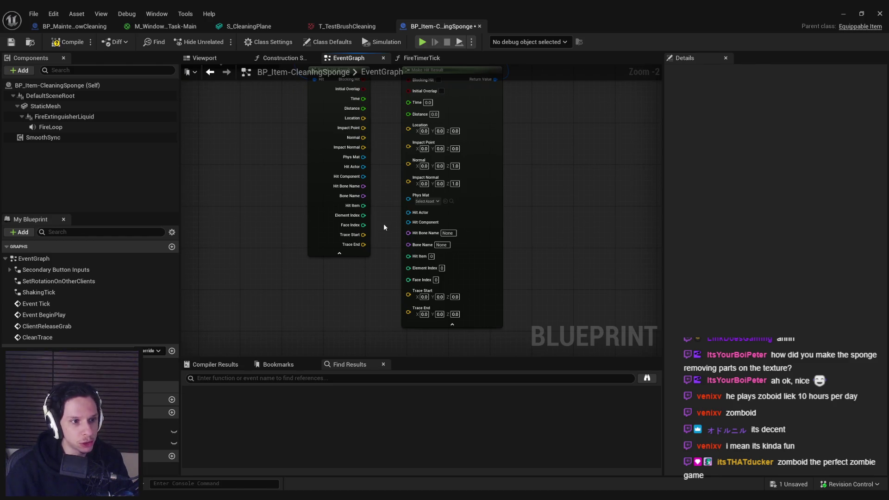
pyautogui.moveTo(383, 227)
pyautogui.mouseDown()
pyautogui.moveTo(395, 273)
pyautogui.moveTo(393, 261)
pyautogui.mouseUp()
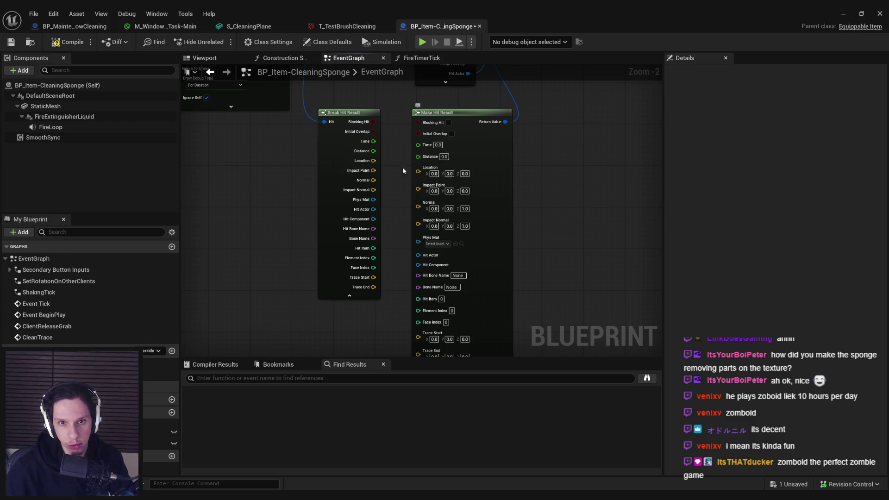
# - Wire Break Hit Result's Location through Trace Start and Trace End into Make Hit Result
pyautogui.moveTo(373, 161)
pyautogui.mouseDown()
pyautogui.moveTo(418, 171)
pyautogui.moveTo(419, 185)
pyautogui.moveTo(373, 170)
pyautogui.mouseUp()
pyautogui.moveTo(418, 187)
pyautogui.mouseDown()
pyautogui.moveTo(373, 180)
pyautogui.moveTo(372, 192)
pyautogui.mouseUp()
pyautogui.moveTo(418, 206); pyautogui.dragTo(373, 199)
pyautogui.moveTo(418, 216)
pyautogui.mouseDown()
pyautogui.moveTo(373, 210)
pyautogui.moveTo(418, 232)
pyautogui.mouseUp()
pyautogui.moveTo(418, 235); pyautogui.dragTo(373, 238)
pyautogui.moveTo(417, 255); pyautogui.dragTo(373, 248)
pyautogui.moveTo(373, 258)
pyautogui.mouseDown()
pyautogui.moveTo(415, 268)
pyautogui.moveTo(374, 271)
pyautogui.mouseUp()
pyautogui.moveTo(417, 290)
pyautogui.mouseDown()
pyautogui.moveTo(373, 278)
pyautogui.moveTo(407, 294)
pyautogui.moveTo(373, 287)
pyautogui.mouseUp()
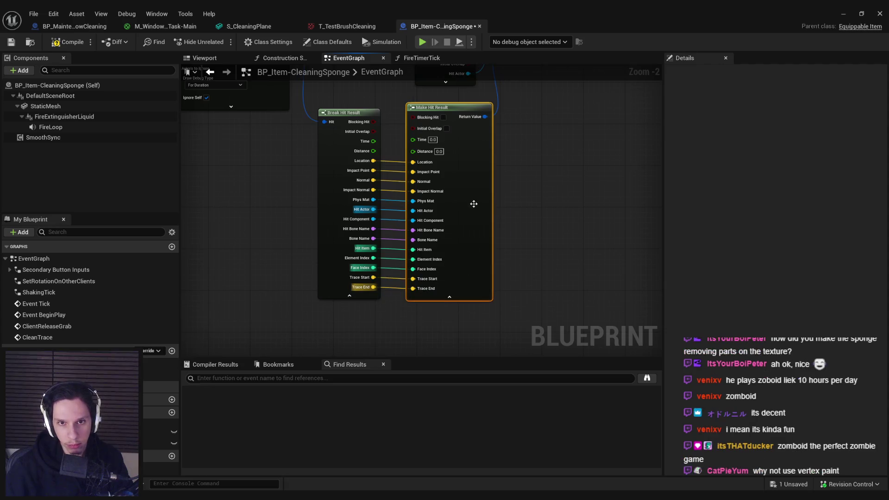
pyautogui.moveTo(412, 127)
pyautogui.mouseDown()
pyautogui.moveTo(373, 131)
pyautogui.moveTo(414, 148)
pyautogui.mouseUp()
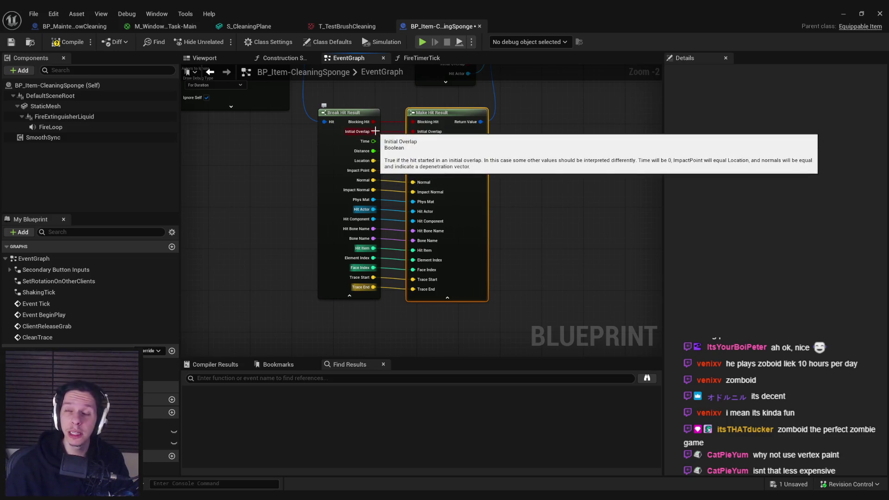
pyautogui.click(435, 142)
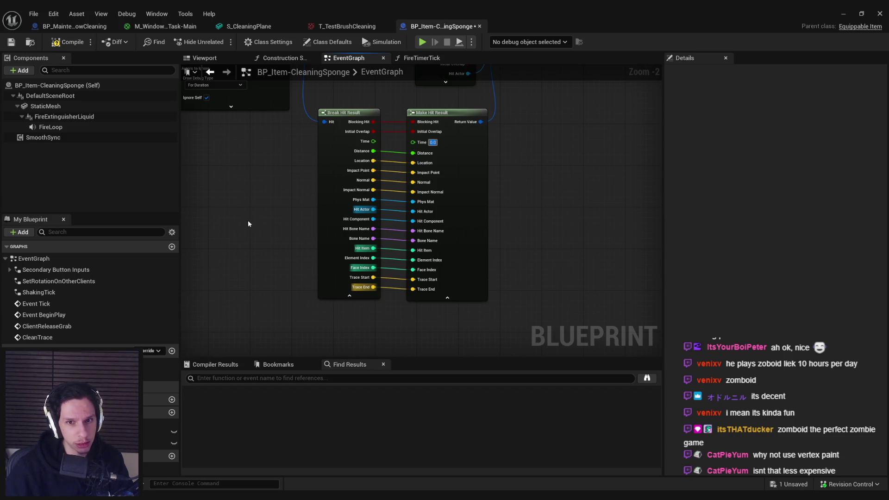
# - Compile the sponge blueprint, then open the Viewport preview and select the sponge mesh
pyautogui.scroll(1, 429, 147)
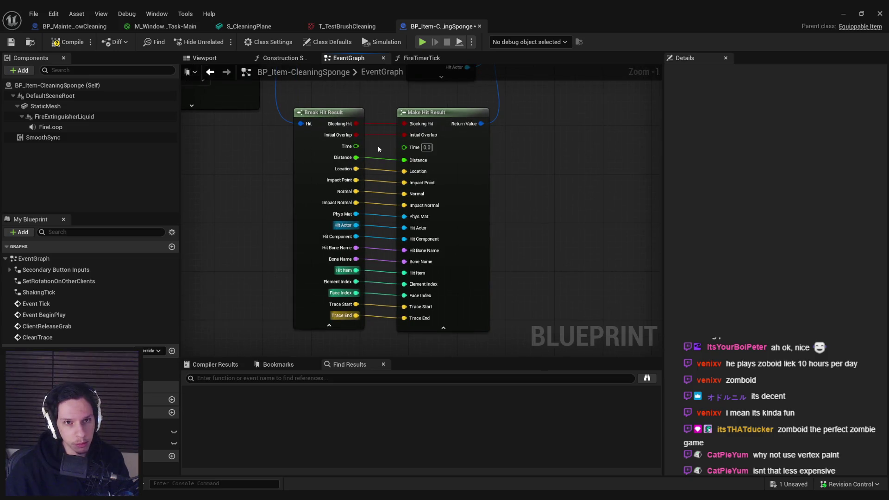
pyautogui.click(64, 44)
pyautogui.scroll(-4, 627, 234)
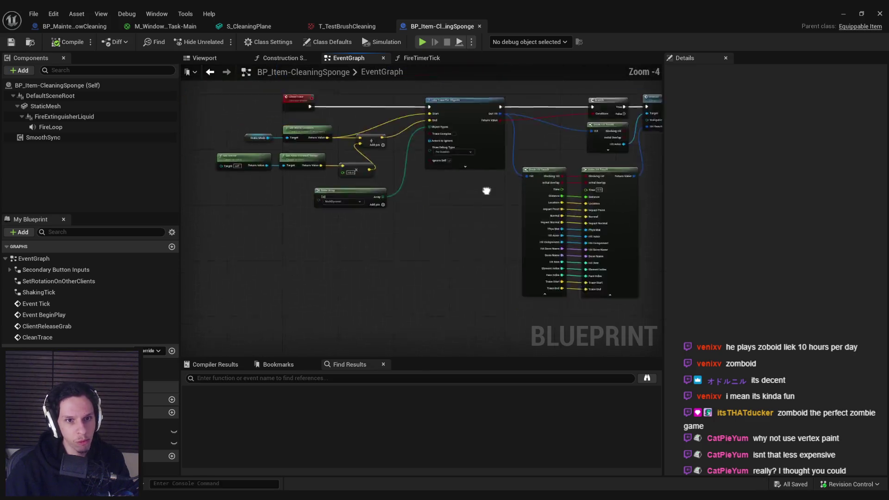
pyautogui.moveTo(627, 234); pyautogui.dragTo(275, 213)
pyautogui.scroll(4, 275, 212)
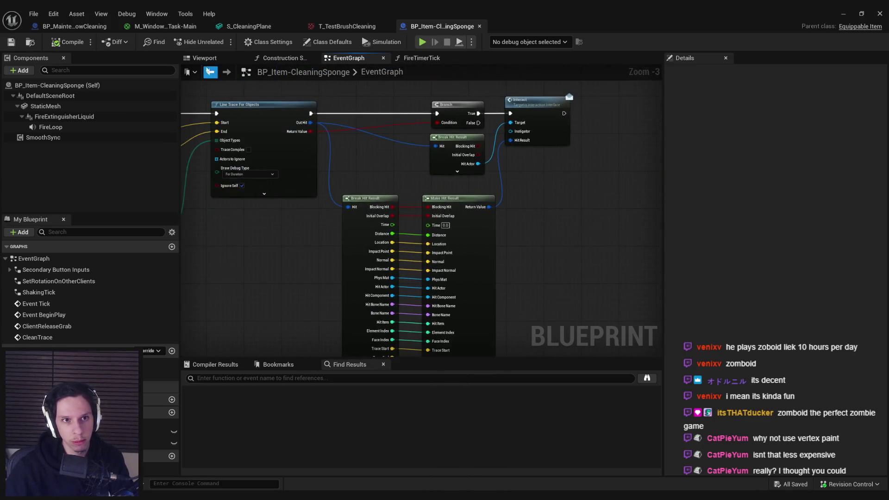
pyautogui.click(204, 58)
pyautogui.moveTo(417, 209)
pyautogui.mouseDown()
pyautogui.moveTo(388, 206)
pyautogui.moveTo(196, 333)
pyautogui.mouseUp()
pyautogui.click(387, 207)
# - Test-rotate the sponge and undo it, then place a Static Mesh reference in the event graph
pyautogui.press('f')
pyautogui.press('e')
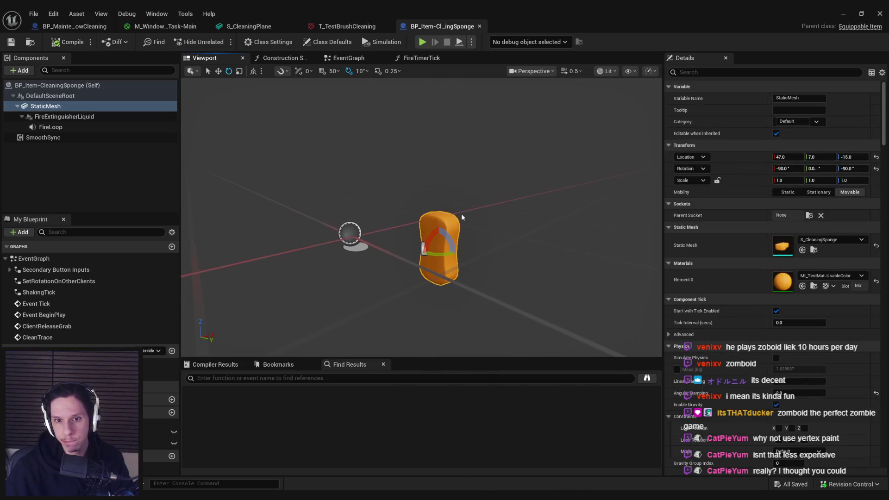
pyautogui.moveTo(452, 240)
pyautogui.mouseDown()
pyautogui.moveTo(442, 253)
pyautogui.moveTo(428, 208)
pyautogui.moveTo(456, 229)
pyautogui.moveTo(449, 268)
pyautogui.moveTo(433, 259)
pyautogui.moveTo(425, 219)
pyautogui.moveTo(452, 231)
pyautogui.moveTo(442, 270)
pyautogui.moveTo(466, 240)
pyautogui.moveTo(460, 250)
pyautogui.moveTo(453, 241)
pyautogui.mouseUp()
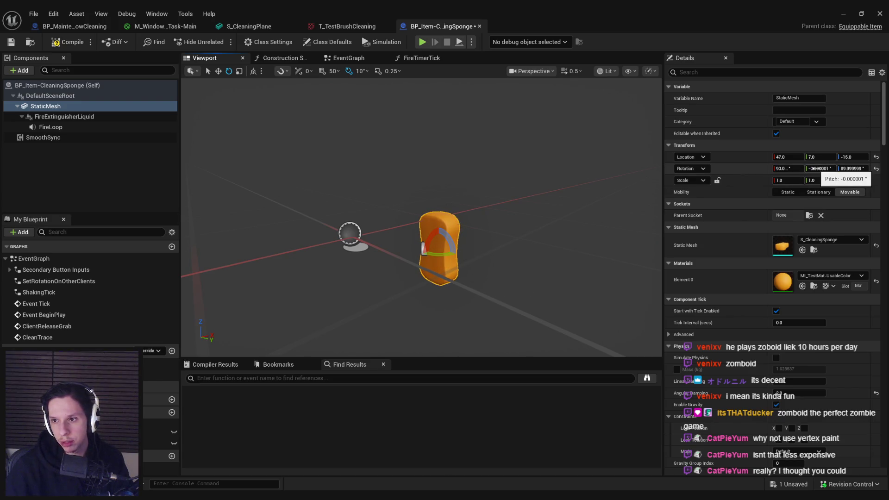
pyautogui.hotkey('ctrl', 'z')
pyautogui.click(347, 58)
pyautogui.moveTo(56, 111)
pyautogui.mouseDown()
pyautogui.moveTo(227, 264)
pyautogui.moveTo(268, 268)
pyautogui.mouseUp()
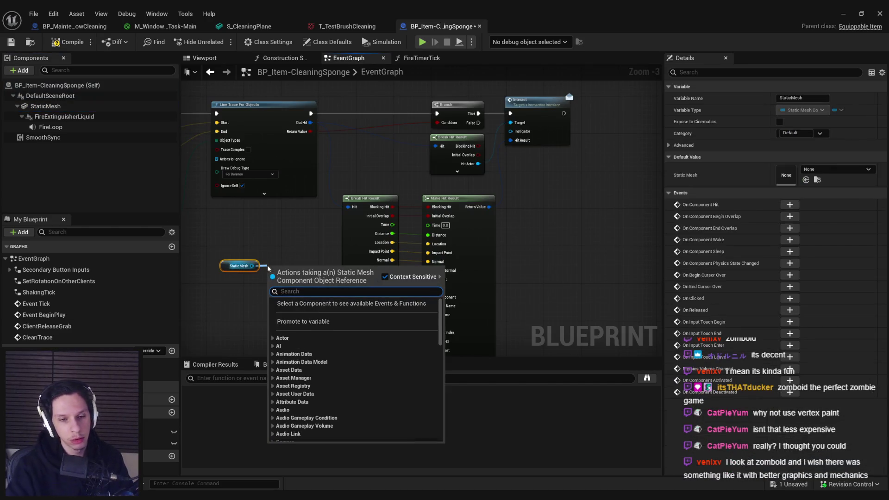
# - Add a split Get World Rotation node for the static mesh and wire Pitch into Make Hit Result's Time
pyautogui.write('world rotation')
pyautogui.press('Down')
pyautogui.press('Down')
pyautogui.press('Return')
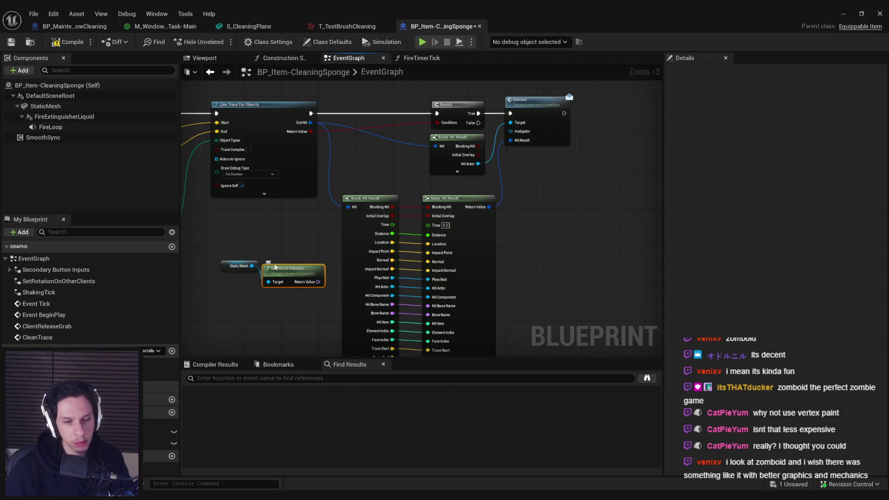
pyautogui.moveTo(293, 276); pyautogui.dragTo(297, 258)
pyautogui.rightClick(322, 262)
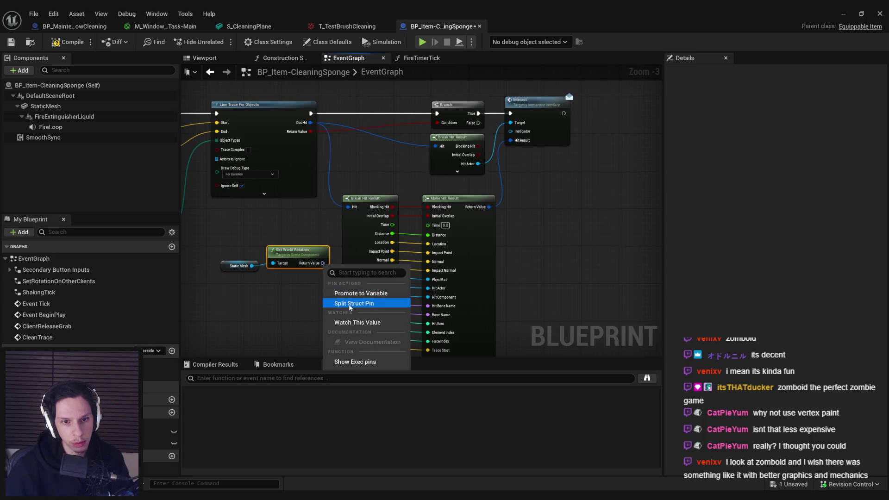
pyautogui.click(348, 301)
pyautogui.moveTo(339, 310); pyautogui.dragTo(274, 254)
pyautogui.moveTo(359, 252)
pyautogui.mouseDown()
pyautogui.moveTo(325, 257)
pyautogui.moveTo(483, 222)
pyautogui.mouseUp()
# - Switch to the BP_MaintenanceTask-WindowCleaning blueprint's event graph
pyautogui.click(843, 13)
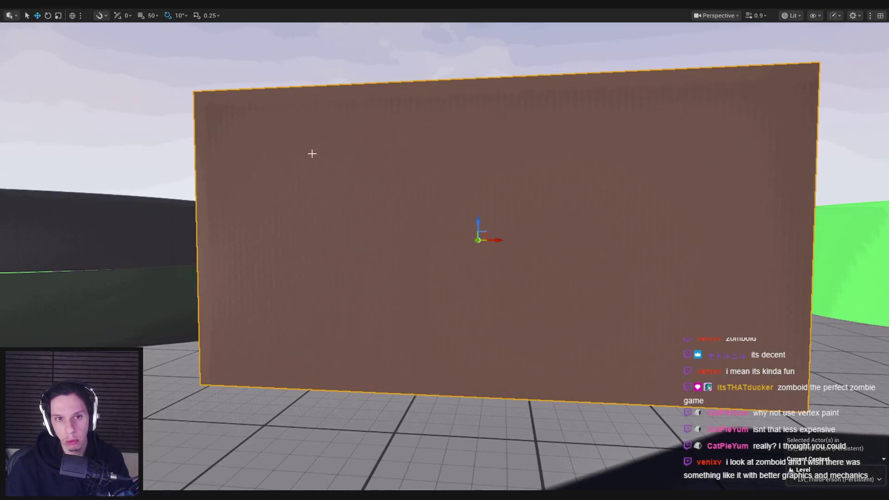
pyautogui.hotkey('alt', 'Tab')
pyautogui.hotkey('alt', 'Tab')
pyautogui.hotkey('alt', 'Tab')
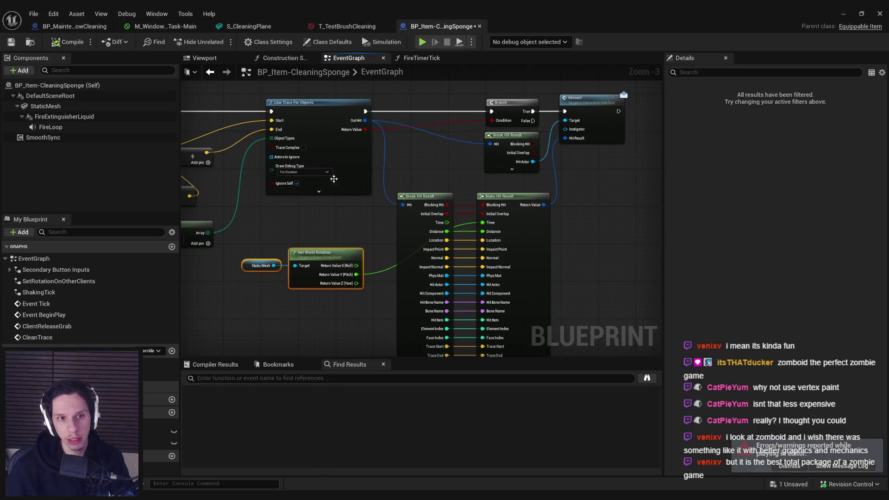
pyautogui.click(74, 26)
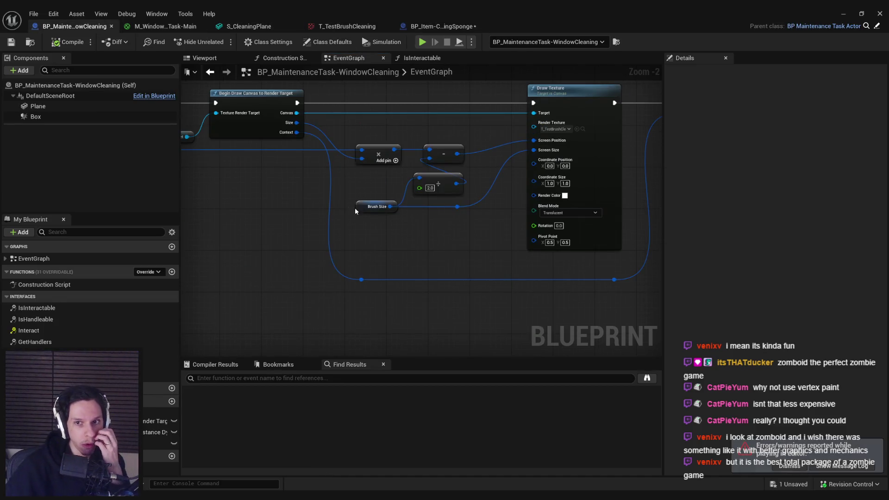
# - Add an expanded Break Hit Result off Interact's Hit Result and wire its Time into Draw Texture's Rotation
pyautogui.scroll(-1, 435, 235)
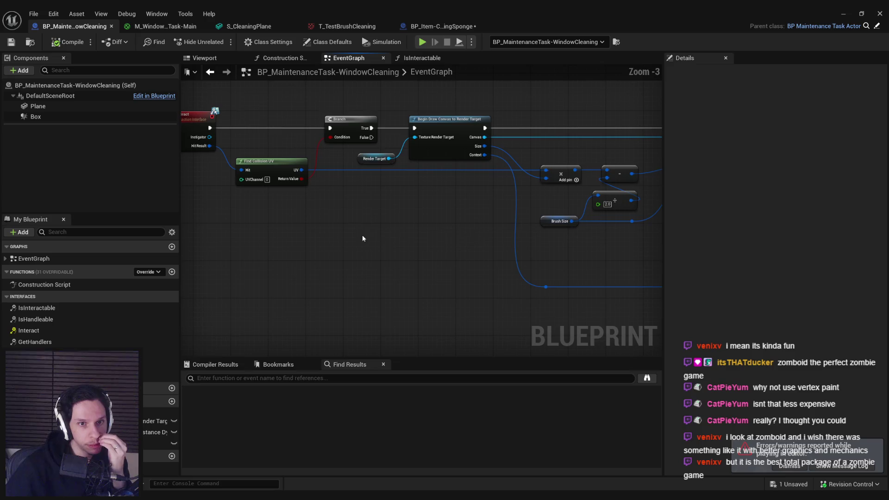
pyautogui.moveTo(210, 146); pyautogui.dragTo(288, 279)
pyautogui.write('break hit')
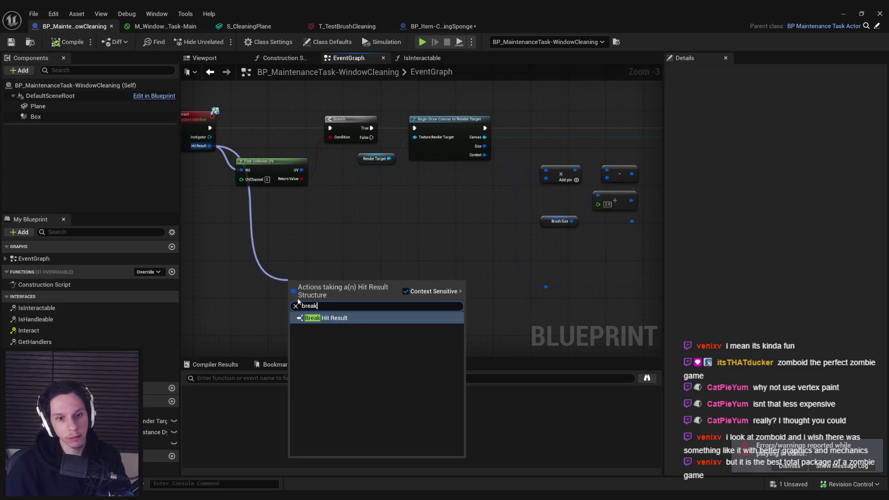
pyautogui.press('Return')
pyautogui.click(315, 308)
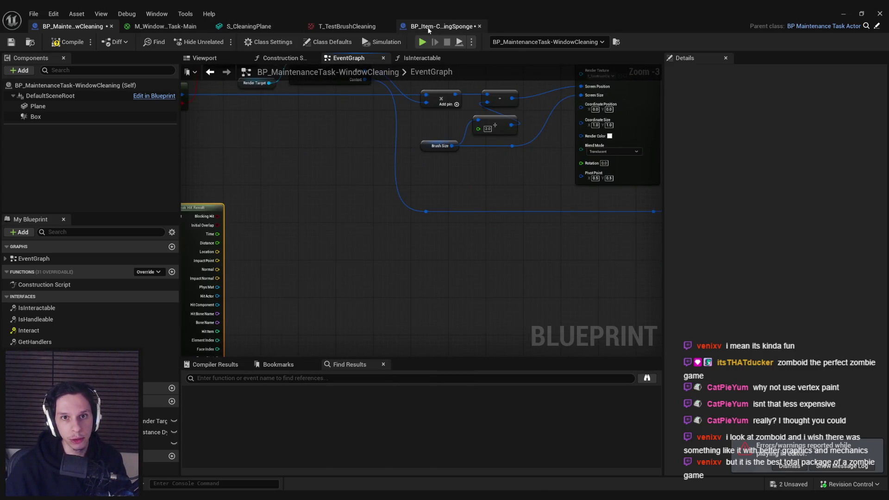
pyautogui.click(442, 27)
pyautogui.click(65, 26)
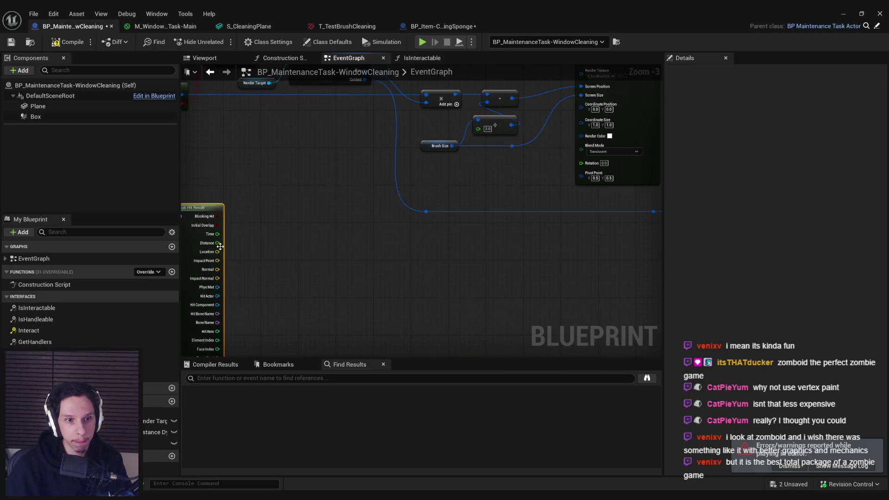
pyautogui.moveTo(222, 238)
pyautogui.mouseDown()
pyautogui.moveTo(595, 164)
pyautogui.moveTo(581, 162)
pyautogui.mouseUp()
# - Playtest by scrubbing the sponge across the brown wall, then return to the window-cleaning blueprint
pyautogui.click(880, 13)
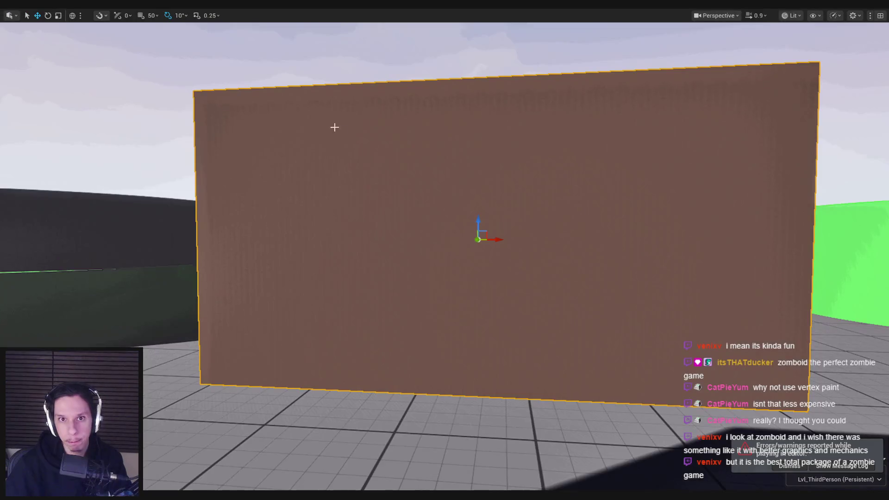
pyautogui.hotkey('alt', 'p')
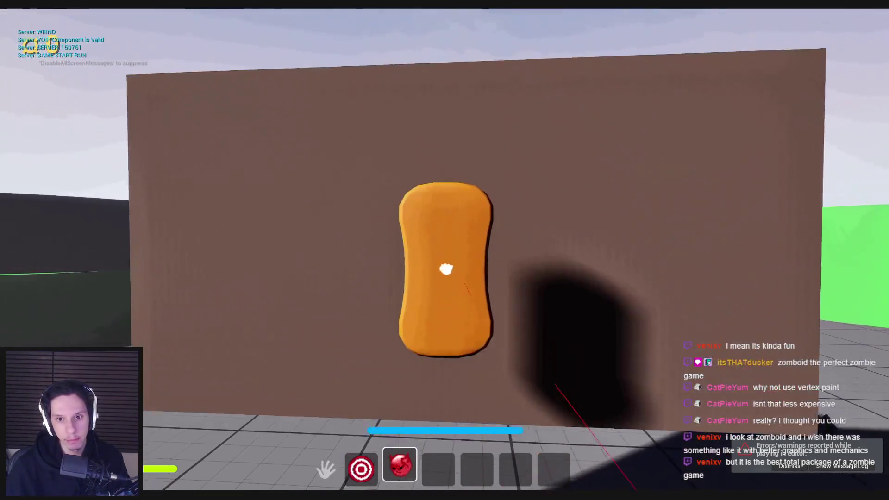
pyautogui.moveTo(445, 269)
pyautogui.mouseDown()
pyautogui.moveTo(441, 286)
pyautogui.moveTo(665, 323)
pyautogui.moveTo(597, 205)
pyautogui.moveTo(554, 384)
pyautogui.moveTo(512, 298)
pyautogui.moveTo(506, 234)
pyautogui.moveTo(555, 377)
pyautogui.mouseUp()
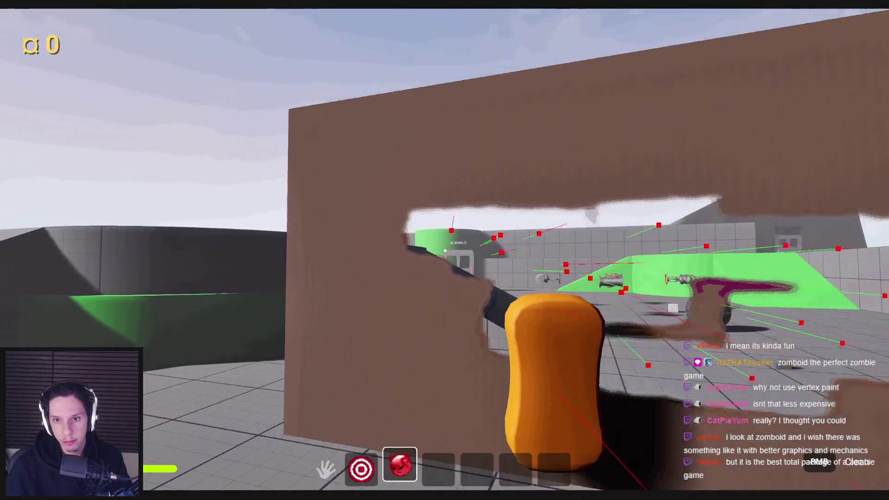
pyautogui.press('Escape')
pyautogui.click(329, 473)
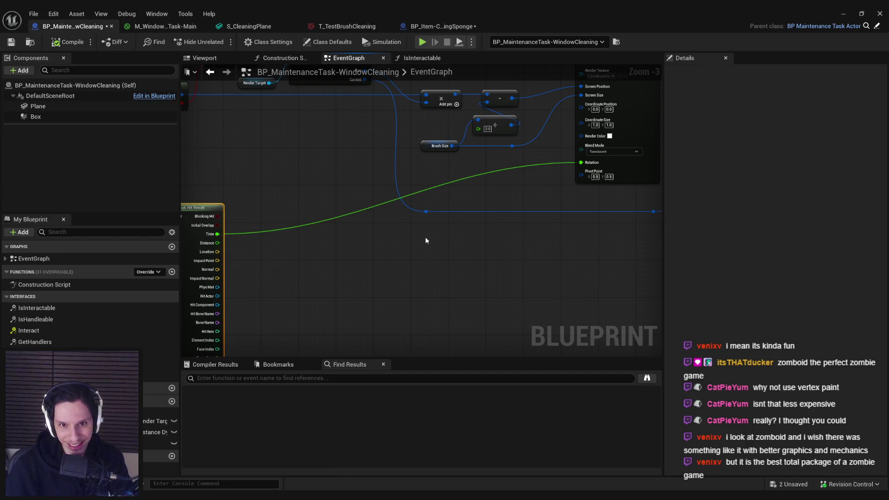
# - Add 90 to the hit Time with a float Add node and feed the sum into Draw Texture's Rotation
pyautogui.moveTo(345, 200); pyautogui.dragTo(411, 200)
pyautogui.write('+')
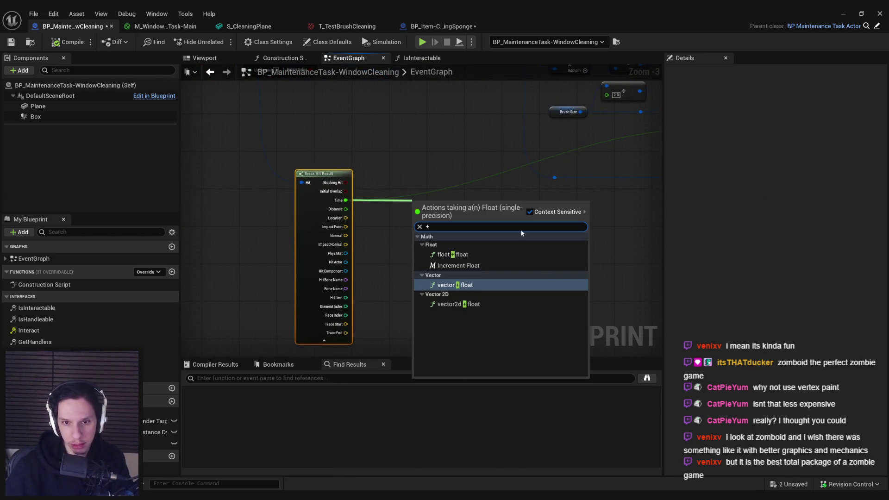
pyautogui.click(452, 254)
pyautogui.write('90')
pyautogui.click(447, 243)
pyautogui.moveTo(322, 211); pyautogui.dragTo(582, 136)
# - Playtest again, walking back and forth to inspect the cleaned hole, then return to the graph
pyautogui.click(879, 12)
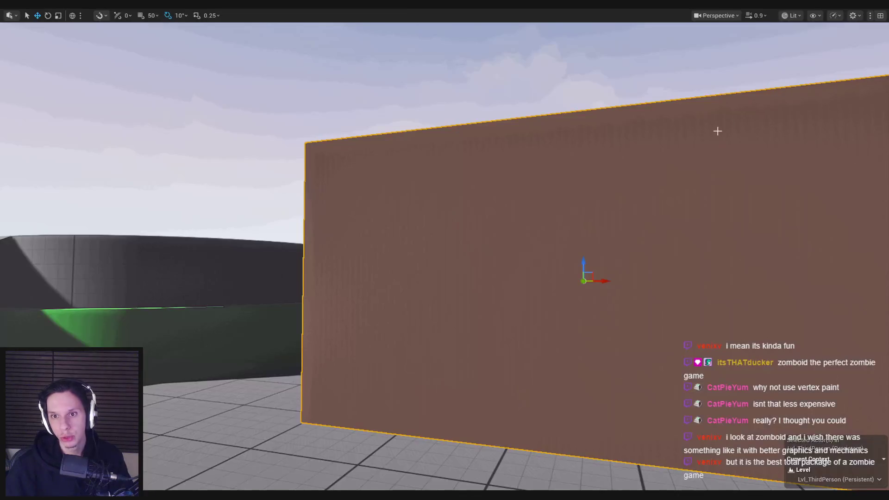
pyautogui.hotkey('alt', 'p')
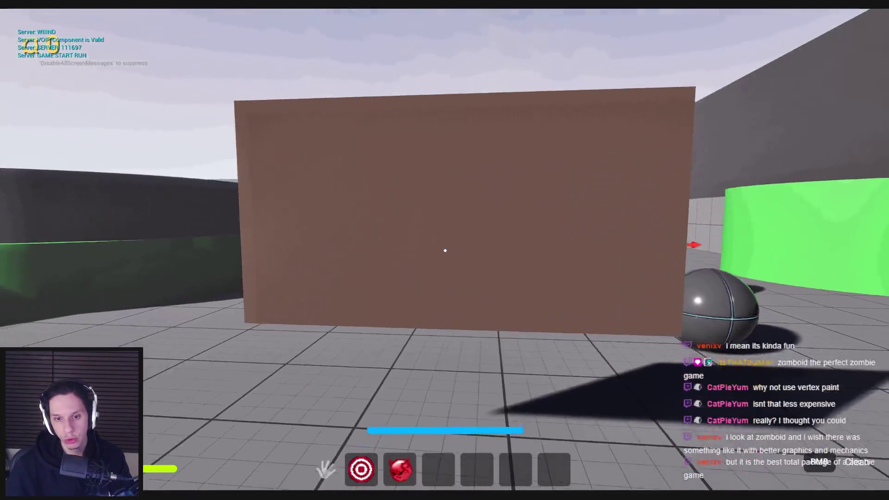
pyautogui.press('s')
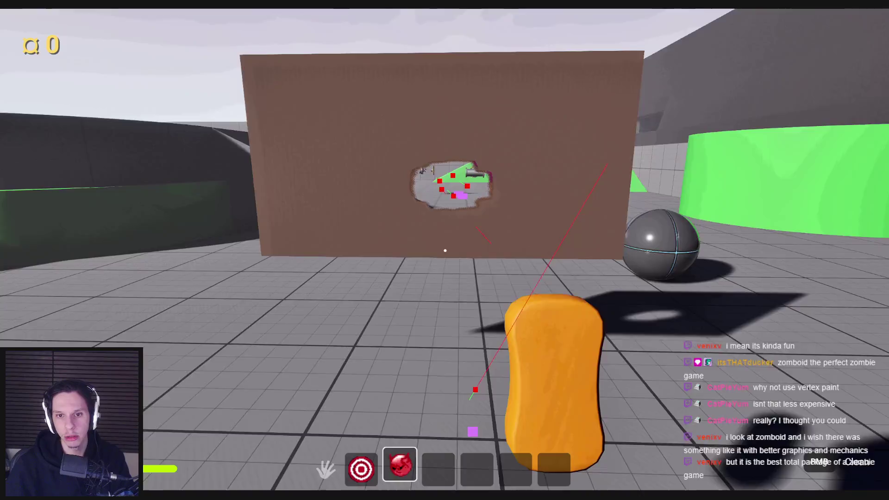
pyautogui.press('w')
pyautogui.press('s')
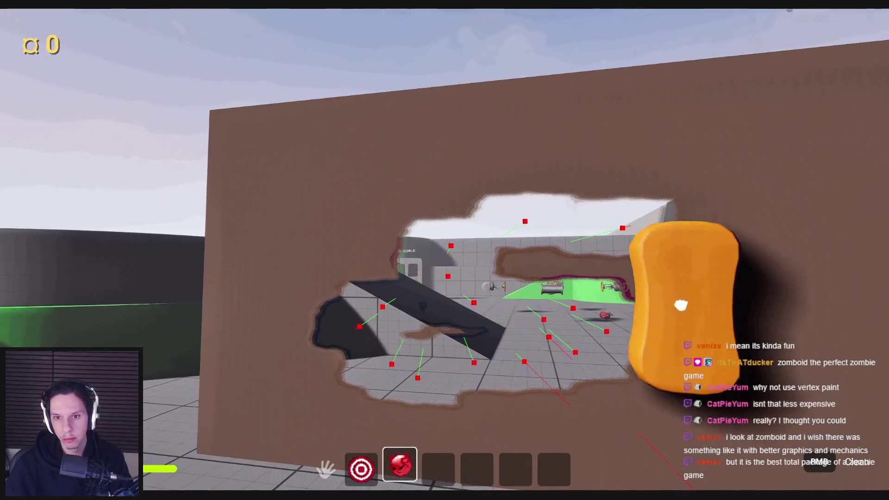
pyautogui.press('Escape')
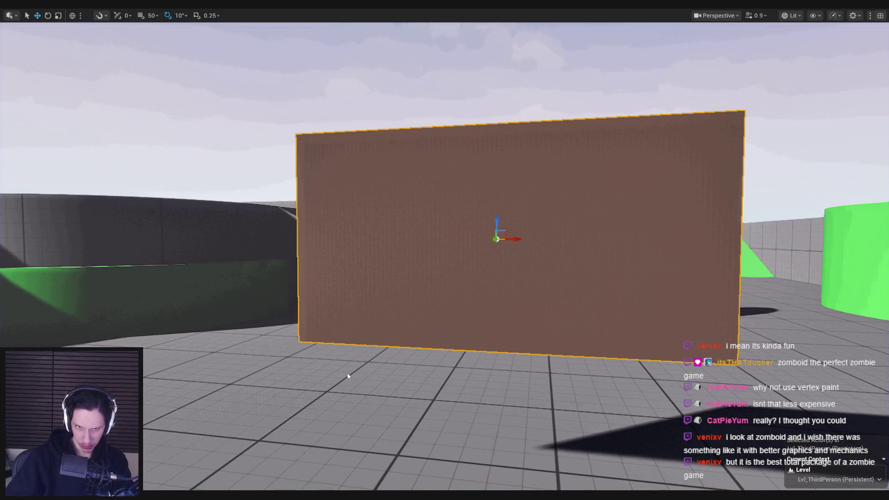
pyautogui.hotkey('alt', 'Tab')
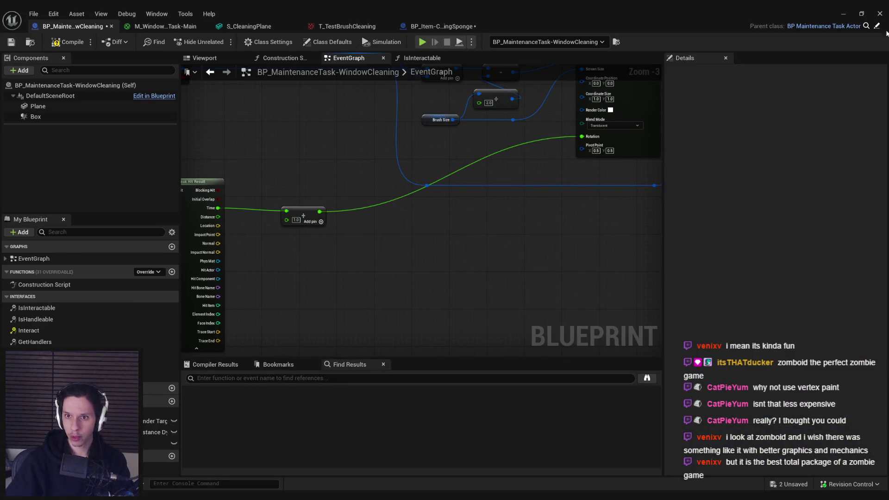
# - Run a quick playtest using the equipped tool on the brown wall, then restore the Blueprint editor
pyautogui.click(845, 15)
pyautogui.hotkey('alt', 'p')
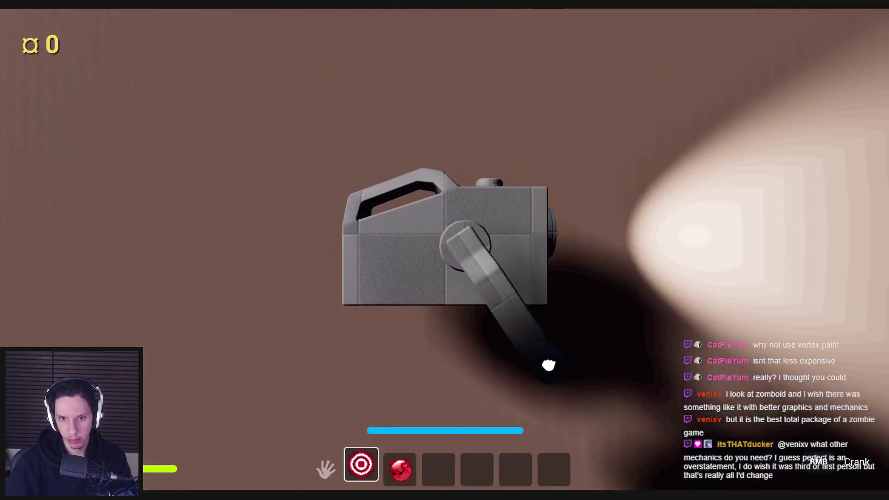
pyautogui.click(445, 250)
pyautogui.press('2')
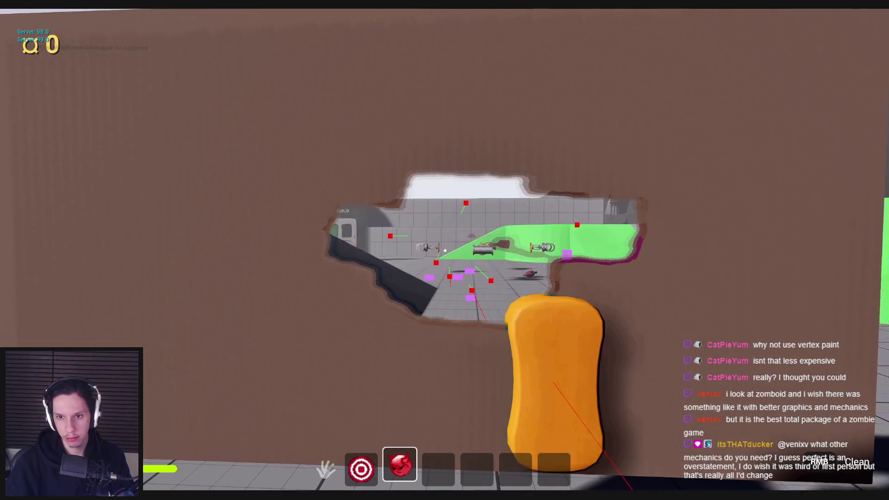
pyautogui.press('Escape')
pyautogui.click(337, 465)
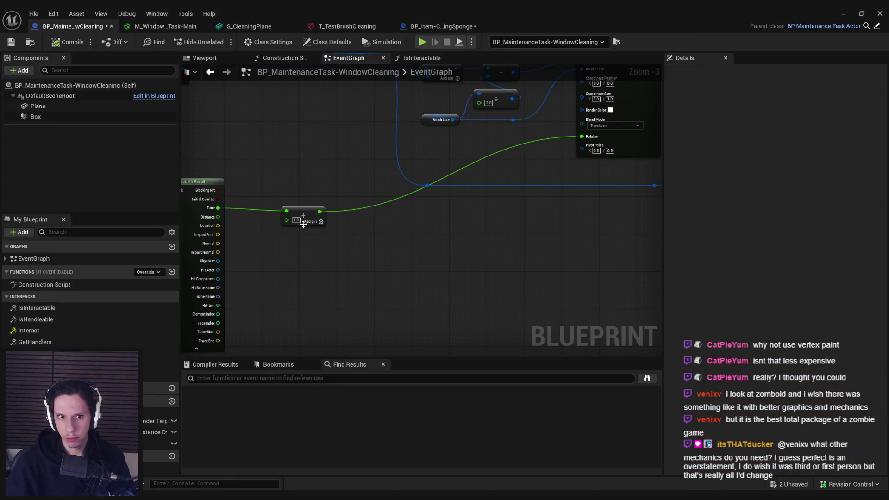
# - Playtest again: pick up and equip the sponge, scrub the brown wall, and inspect the cleaned patches
pyautogui.click(844, 14)
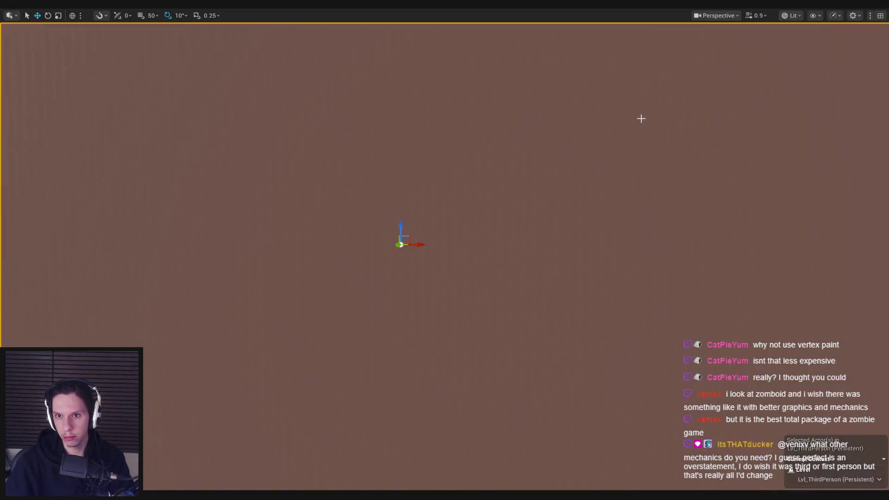
pyautogui.hotkey('alt', 'p')
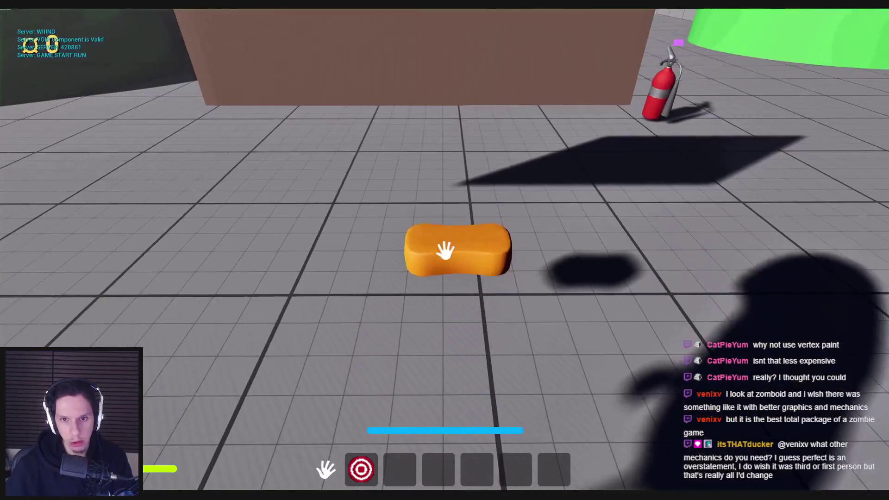
pyautogui.click(444, 250)
pyautogui.press('3')
pyautogui.click(444, 250)
pyautogui.press('s')
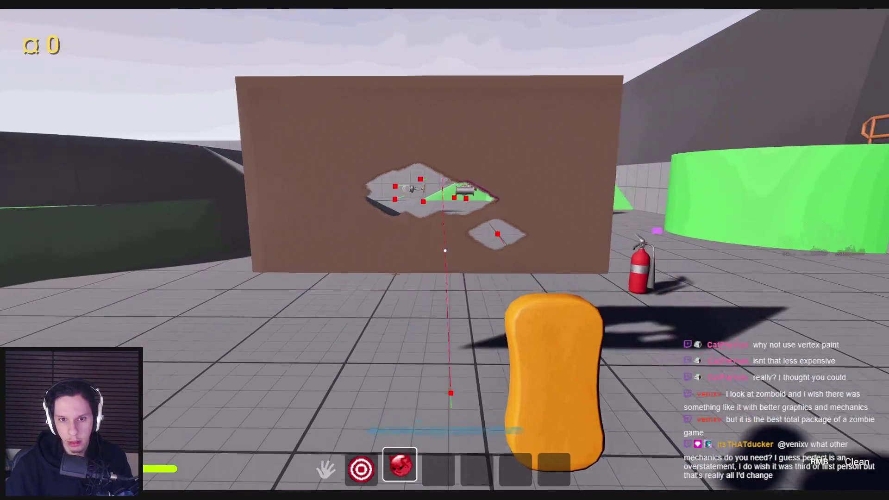
pyautogui.press('w')
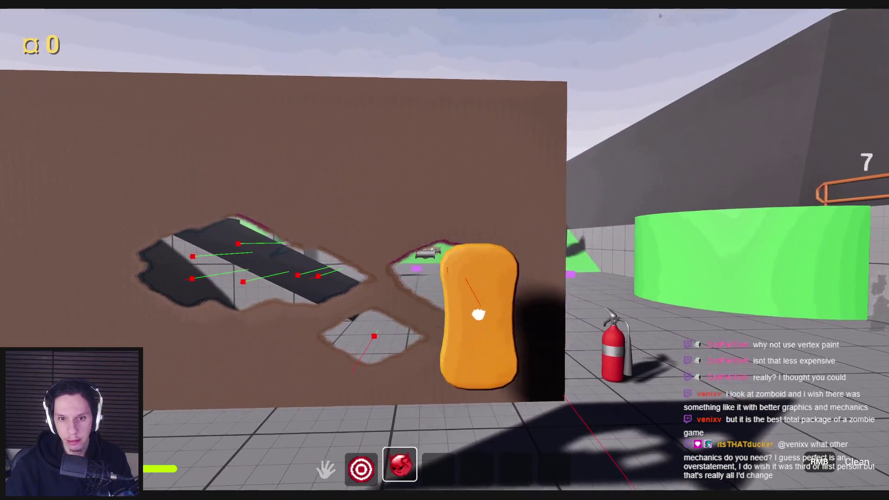
pyautogui.press('s')
pyautogui.press('Escape')
pyautogui.click(319, 482)
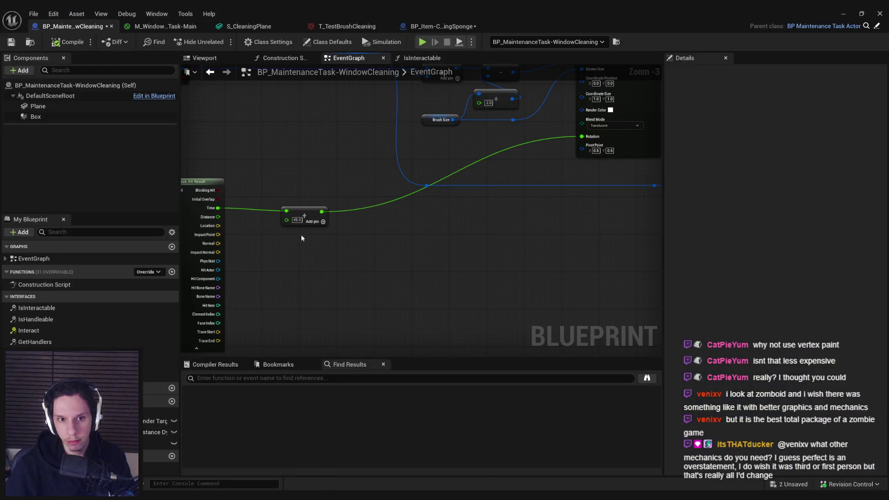
# - Set the rotation input value to 90.0 and test it by scrubbing a second clean opening
pyautogui.write('90')
pyautogui.click(327, 282)
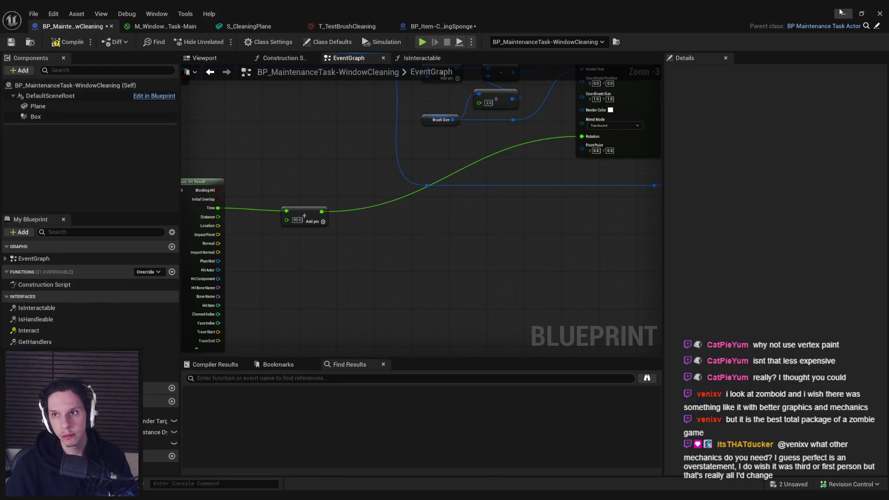
pyautogui.click(841, 12)
pyautogui.hotkey('alt', 'p')
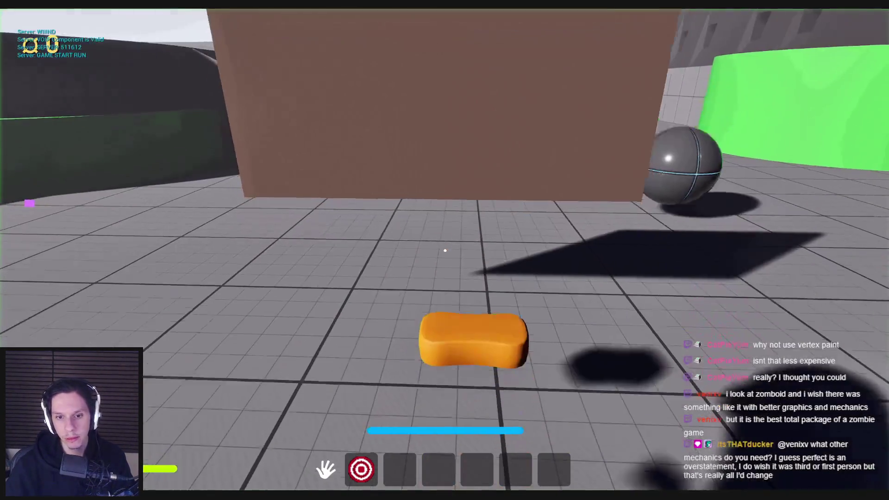
pyautogui.press('3')
pyautogui.moveTo(397, 280); pyautogui.dragTo(550, 357)
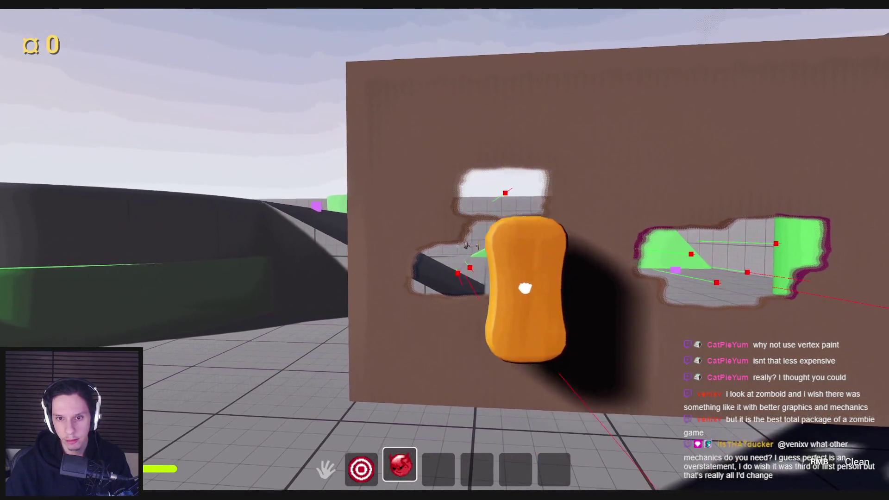
pyautogui.press('Escape')
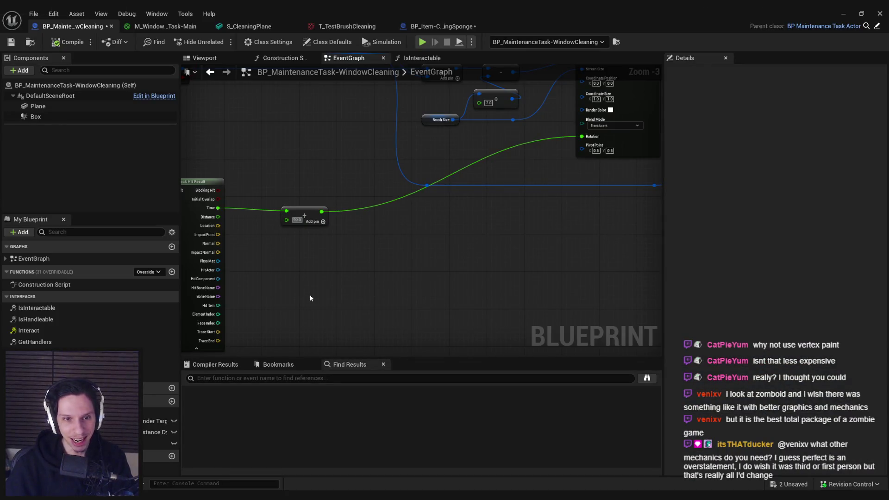
# - Playtest once more to inspect the cleaned patch, then switch over to Steam
pyautogui.click(843, 15)
pyautogui.hotkey('alt', 'p')
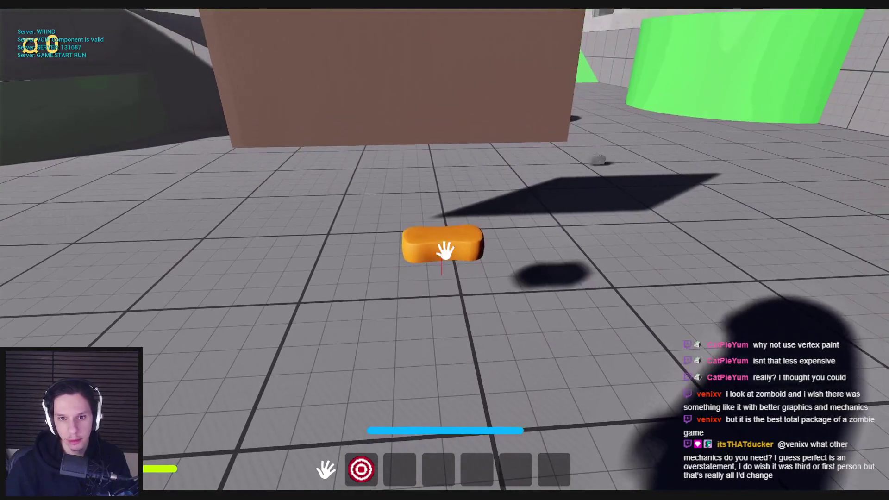
pyautogui.press('s')
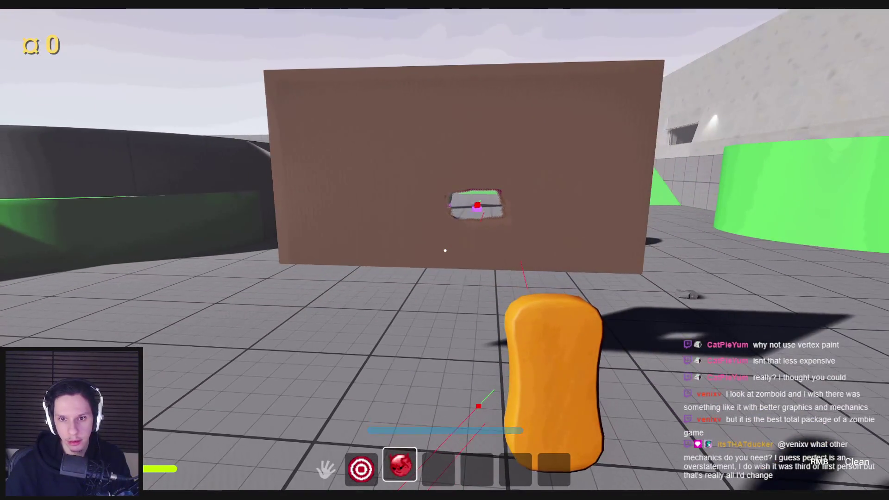
pyautogui.press('Escape')
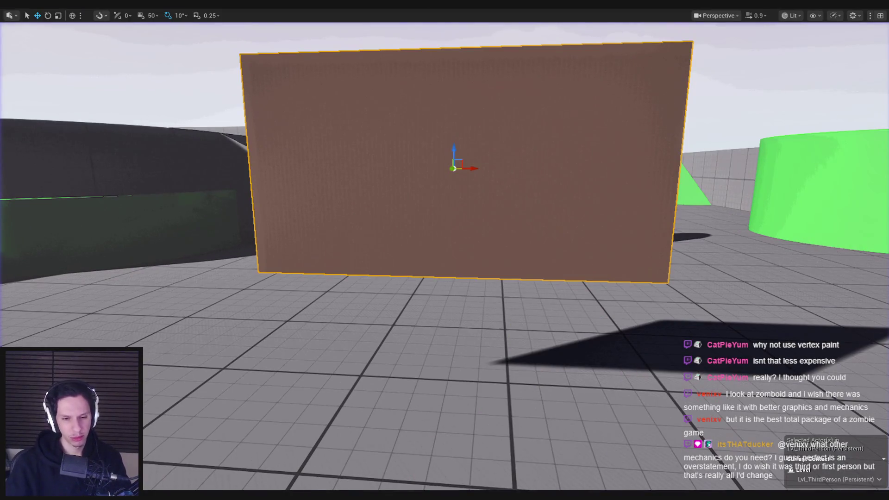
pyautogui.hotkey('alt', 'Tab')
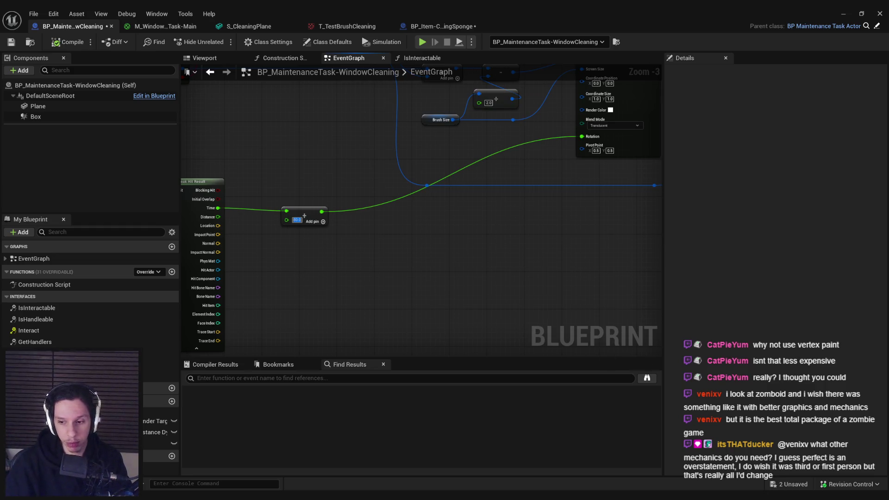
pyautogui.hotkey('alt', 'Tab')
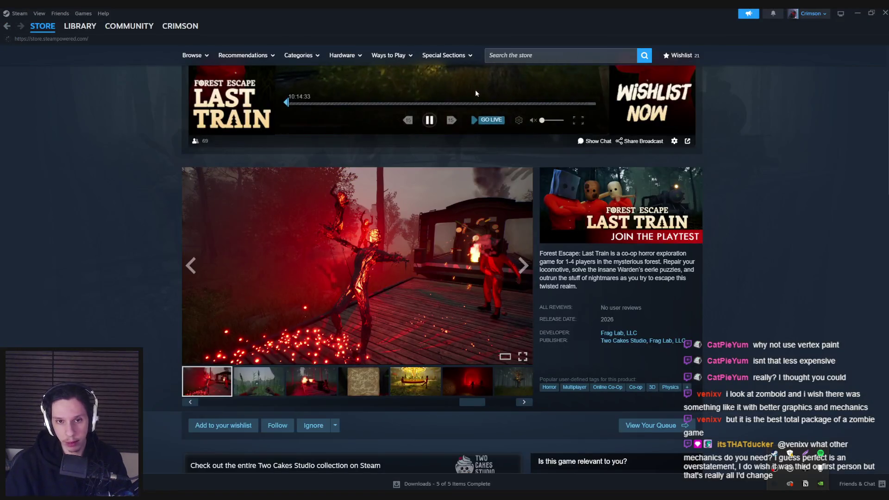
# - Search the Steam store for 'vein' and open the VEIN store page
pyautogui.hotkey('alt', 'Left')
pyautogui.click(531, 53)
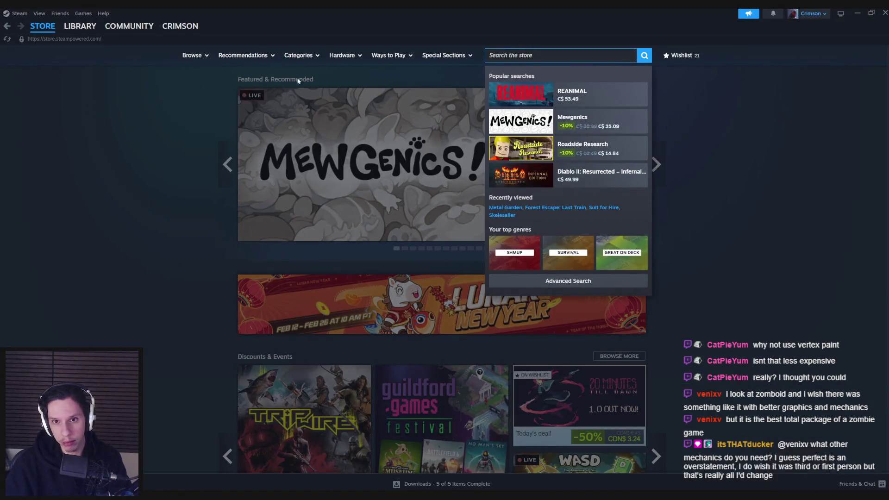
pyautogui.click(160, 100)
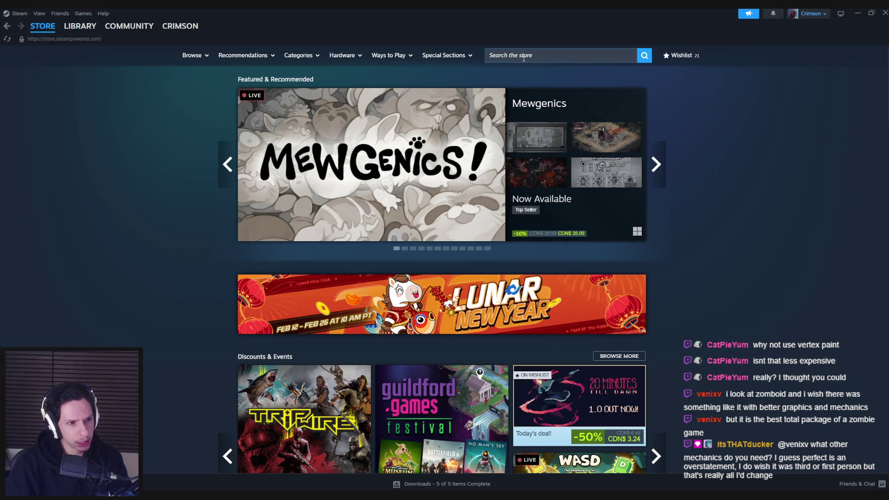
pyautogui.click(524, 57)
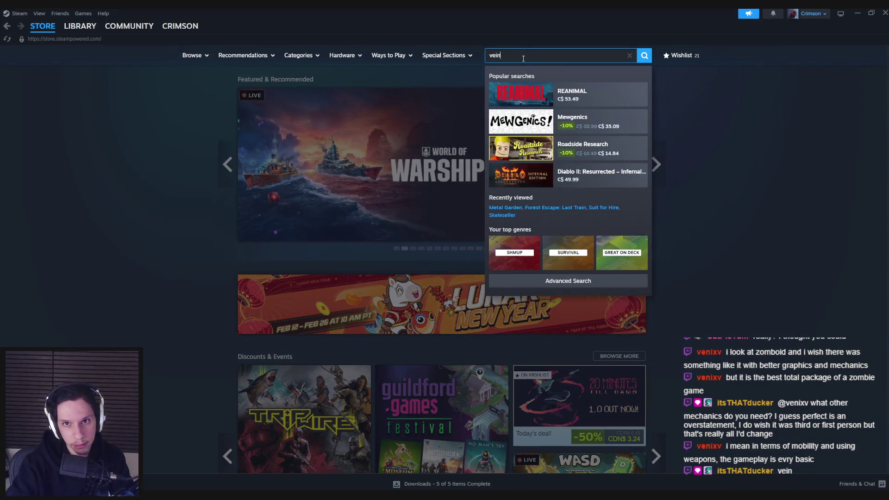
pyautogui.press('Return')
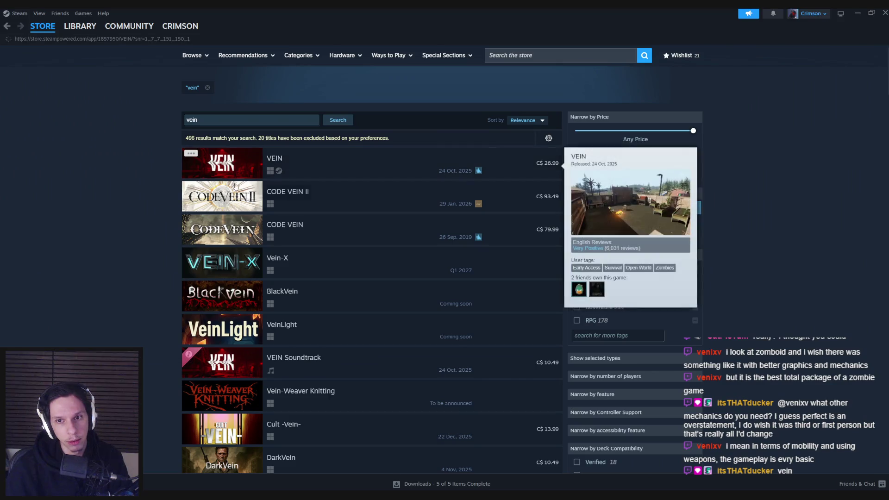
pyautogui.click(311, 161)
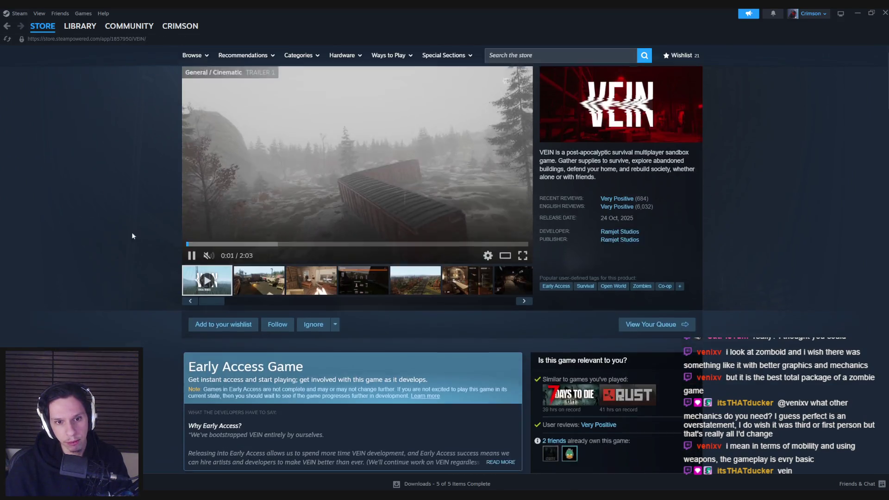
# - Page through the VEIN screenshots in the enlarged viewer, then close the viewer and Steam
pyautogui.scroll(-1, 132, 232)
pyautogui.click(258, 287)
pyautogui.click(311, 286)
pyautogui.click(327, 256)
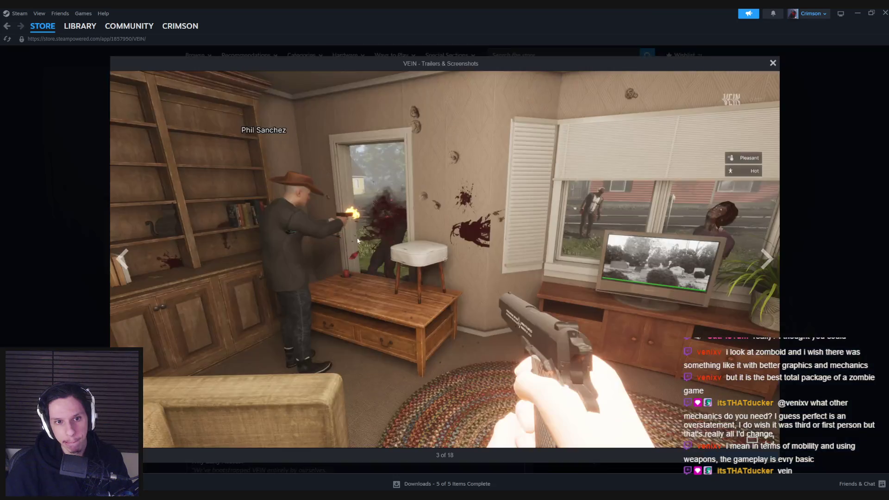
pyautogui.click(765, 258)
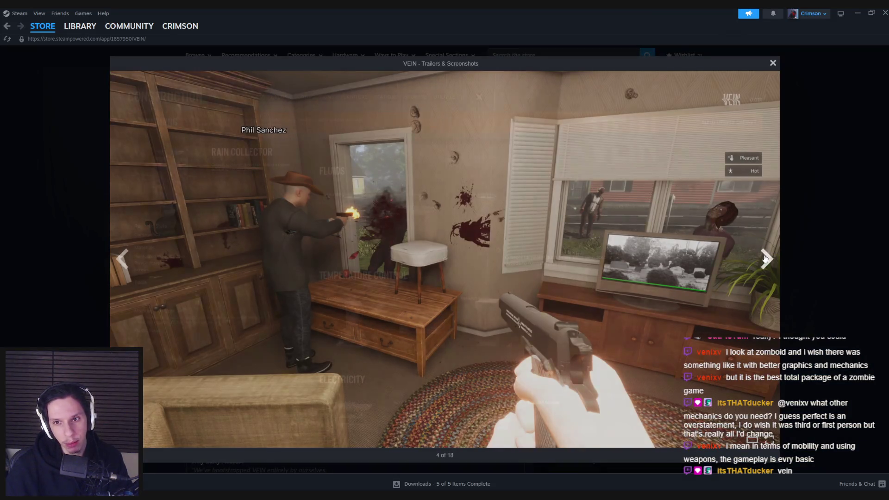
pyautogui.click(765, 258)
pyautogui.click(764, 258)
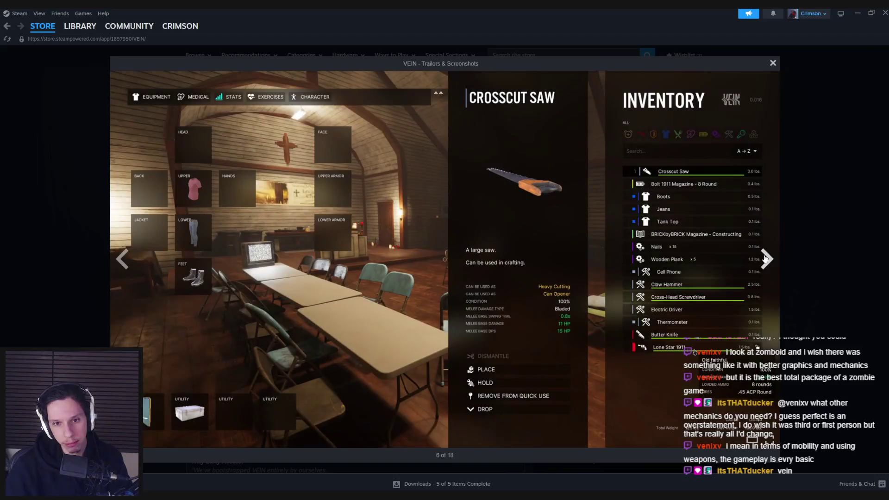
pyautogui.click(765, 259)
pyautogui.click(765, 258)
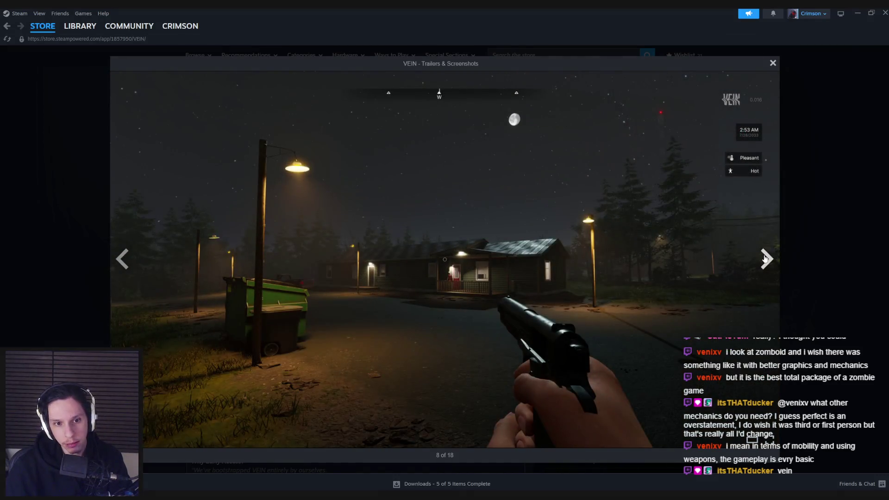
pyautogui.click(765, 258)
pyautogui.click(764, 258)
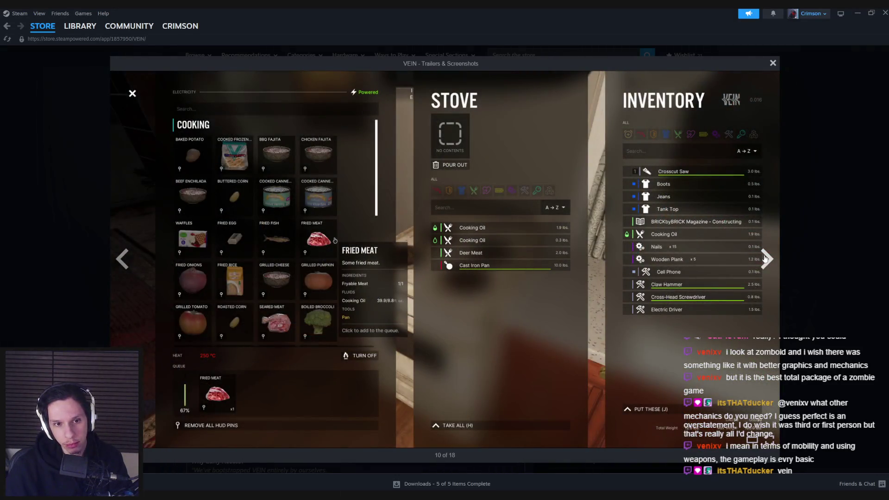
pyautogui.click(765, 259)
pyautogui.click(765, 258)
pyautogui.click(765, 258)
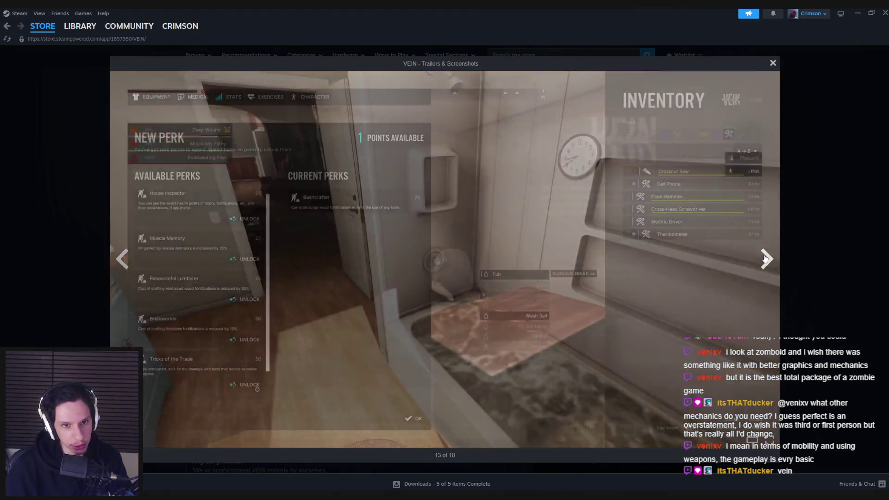
pyautogui.click(764, 258)
pyautogui.click(765, 258)
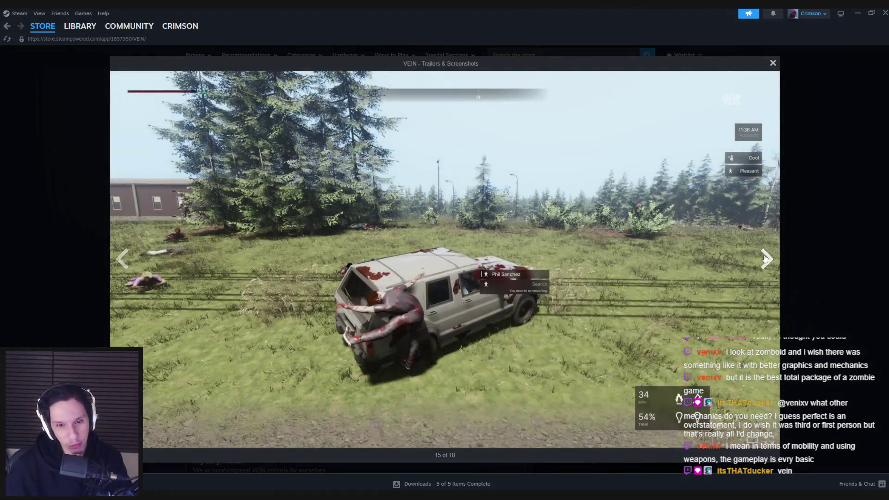
pyautogui.click(765, 258)
pyautogui.click(765, 258)
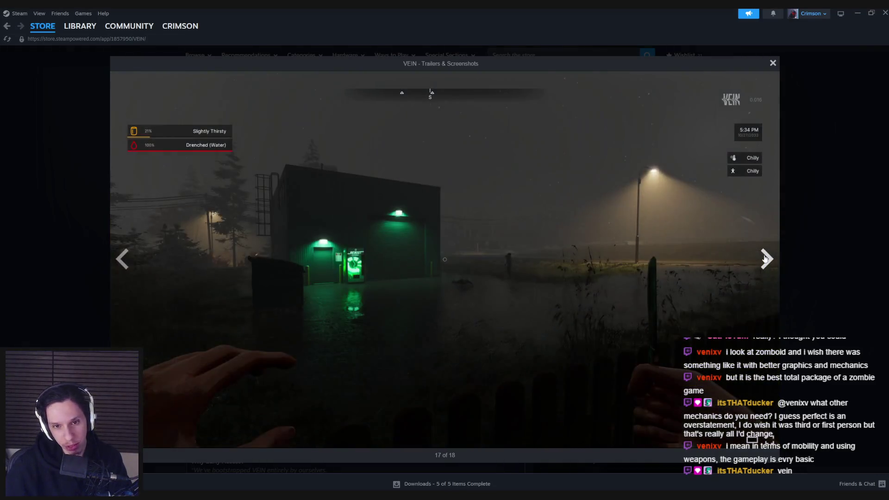
pyautogui.click(765, 258)
pyautogui.click(123, 264)
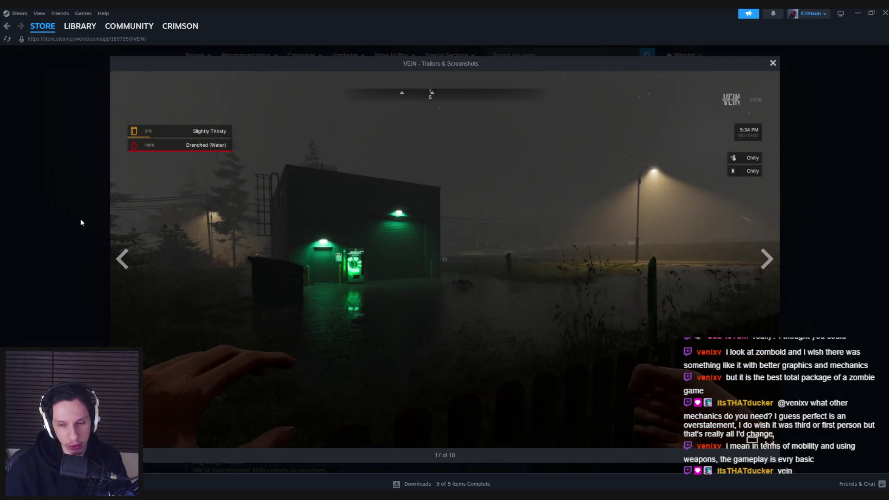
pyautogui.click(65, 226)
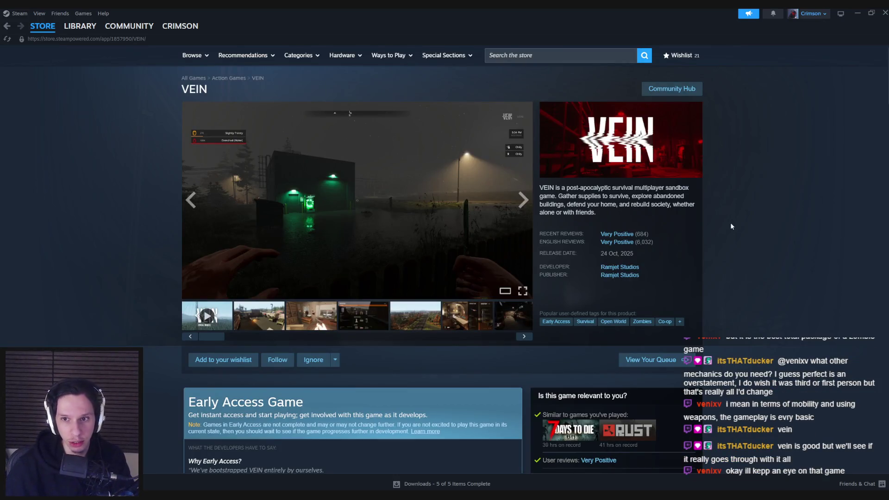
pyautogui.click(886, 14)
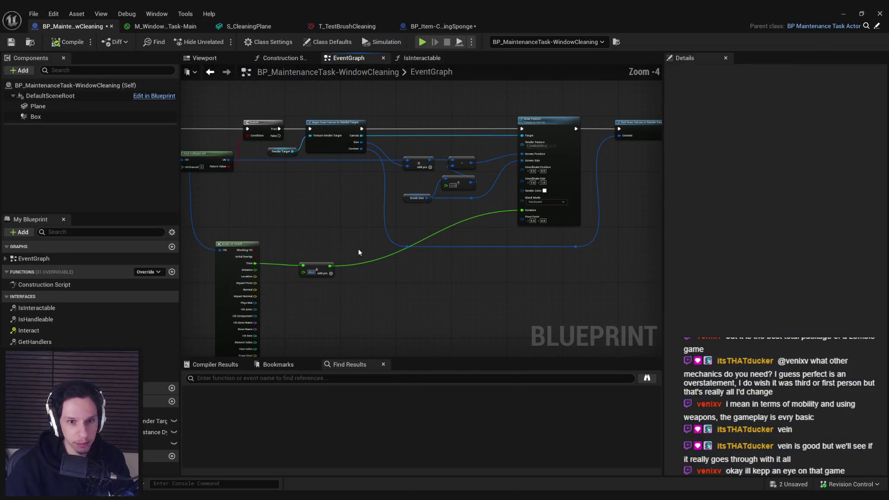
# - Set the Add node feeding the brush rotation to 60.0
pyautogui.scroll(2, 359, 233)
pyautogui.click(359, 233)
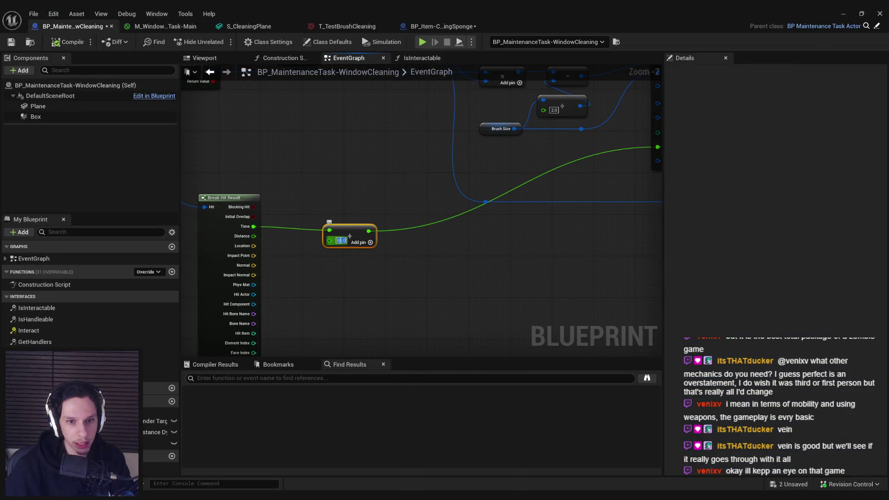
pyautogui.click(440, 290)
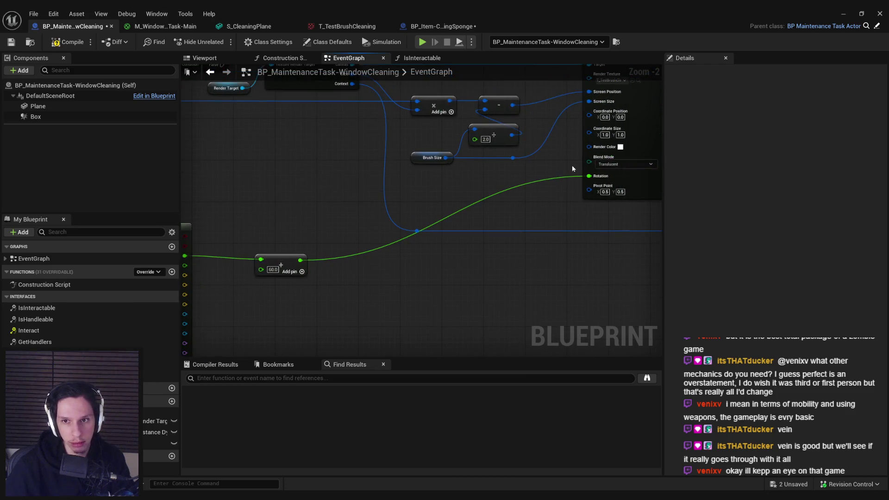
# - Play-test the sponge on the wall twice, then change the rotation offset to 180.0
pyautogui.click(847, 13)
pyautogui.hotkey('alt', 'p')
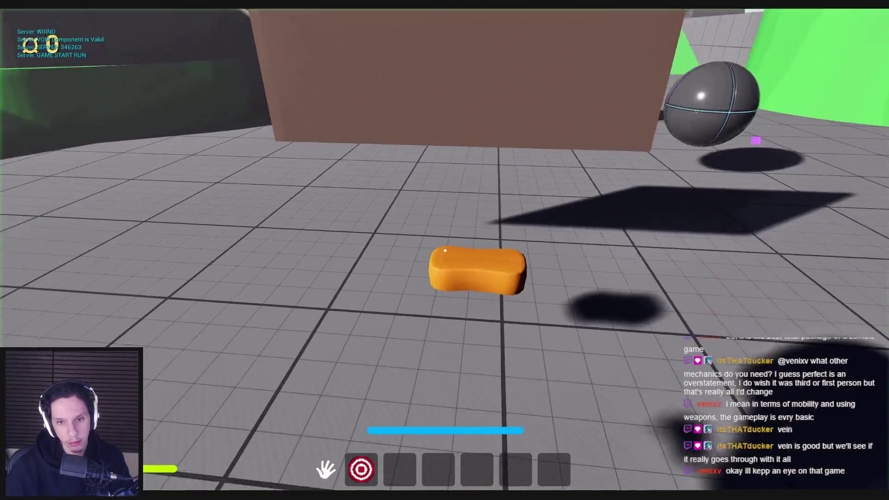
pyautogui.click(445, 250)
pyautogui.press('s')
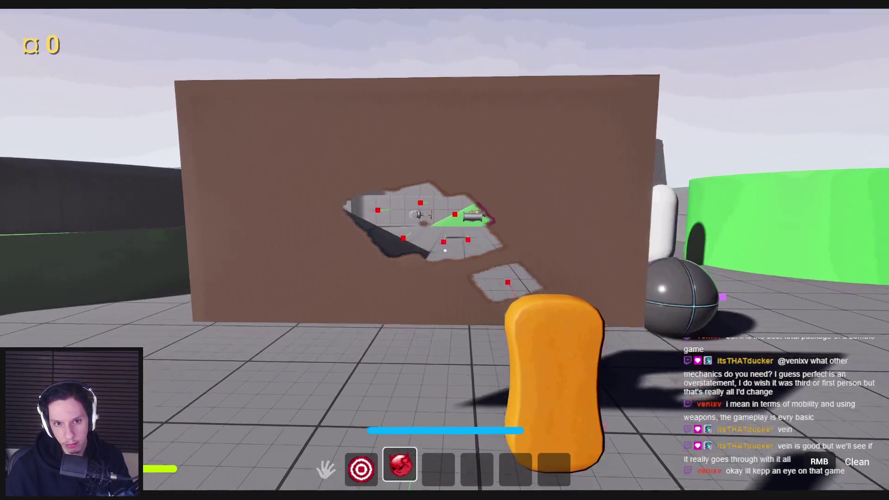
pyautogui.press('Escape')
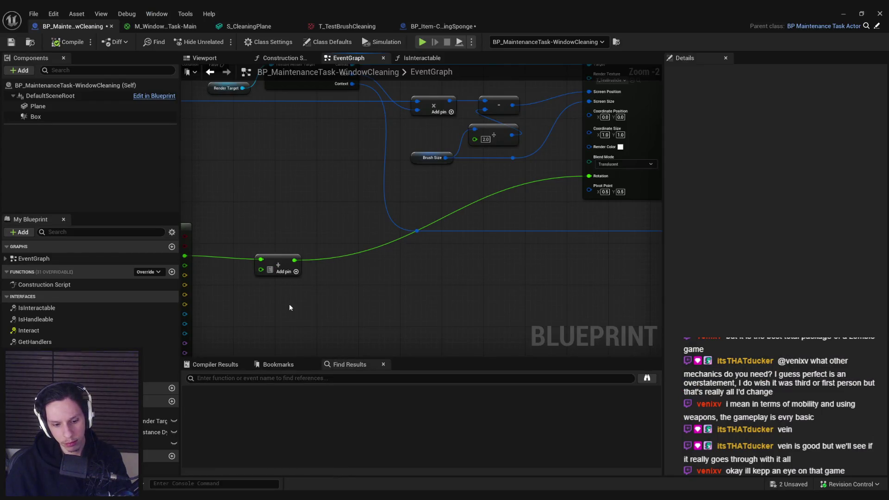
pyautogui.hotkey('alt', 'Tab')
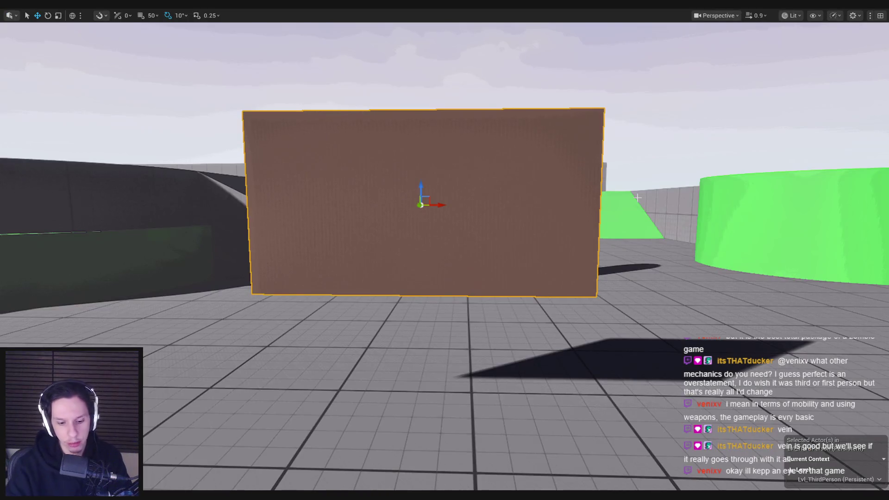
pyautogui.hotkey('alt', 'p')
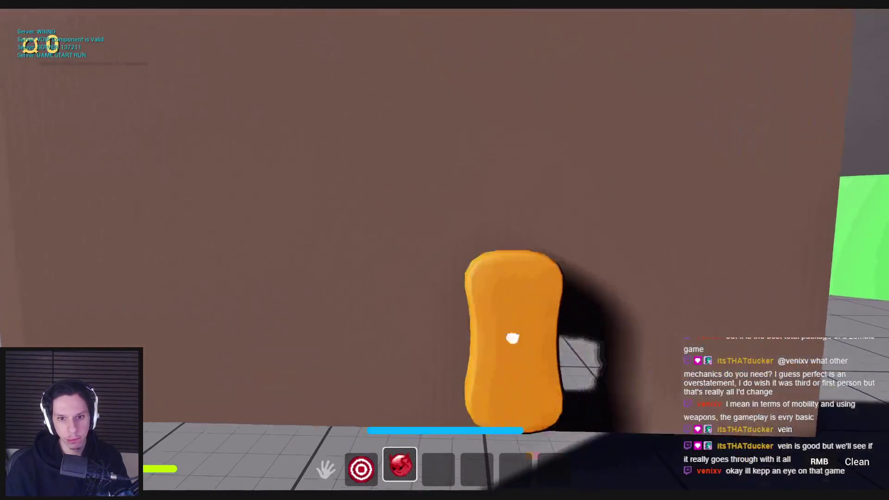
pyautogui.press('s')
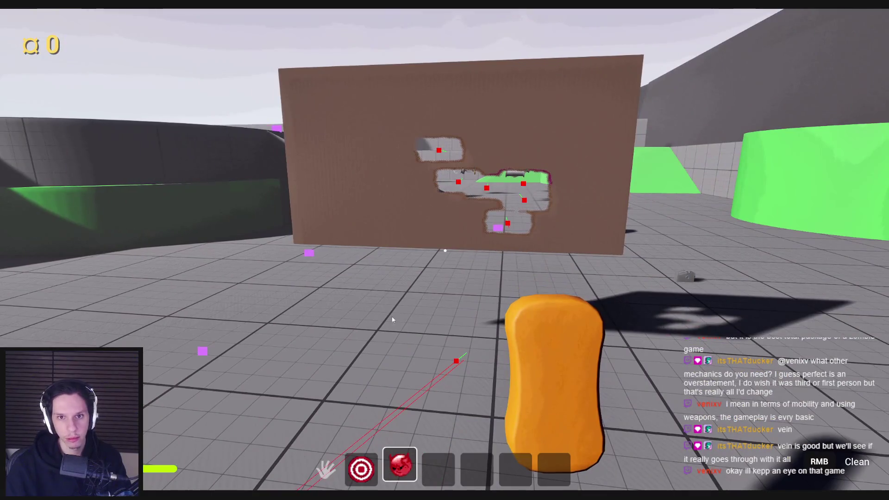
pyautogui.press('Escape')
pyautogui.hotkey('alt', 'Tab')
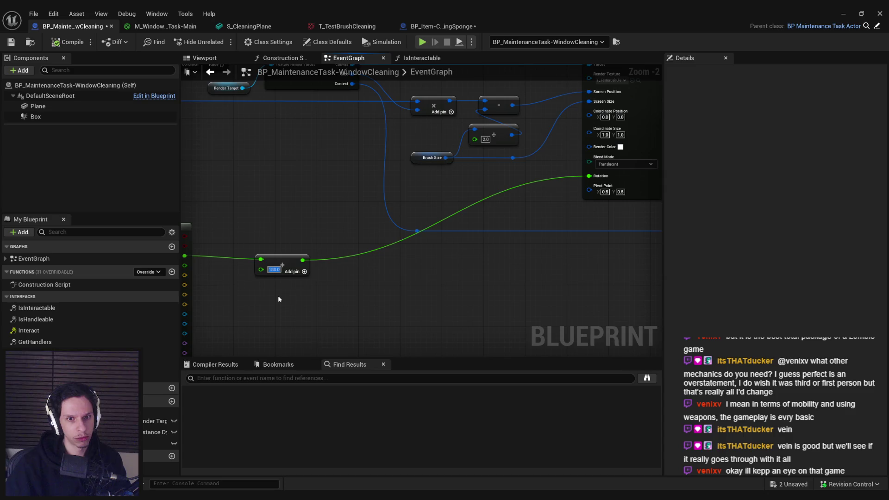
pyautogui.press('Return')
# - Set Brush Size's default to 25 by 30 and compile the Blueprint
pyautogui.click(422, 159)
pyautogui.click(803, 274)
pyautogui.write('25')
pyautogui.click(852, 274)
pyautogui.write('30')
pyautogui.press('Return')
pyautogui.click(67, 42)
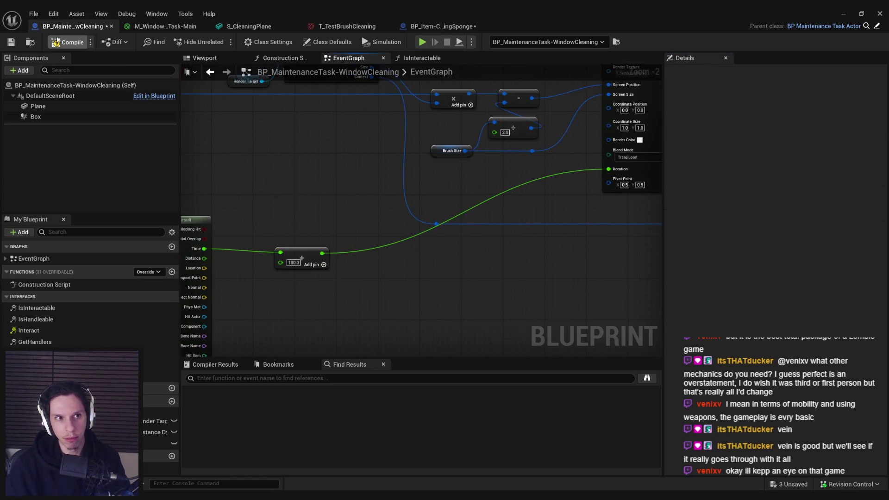
# - Play-test the sponge by wiping two spots on the wall
pyautogui.click(843, 13)
pyautogui.hotkey('alt', 'p')
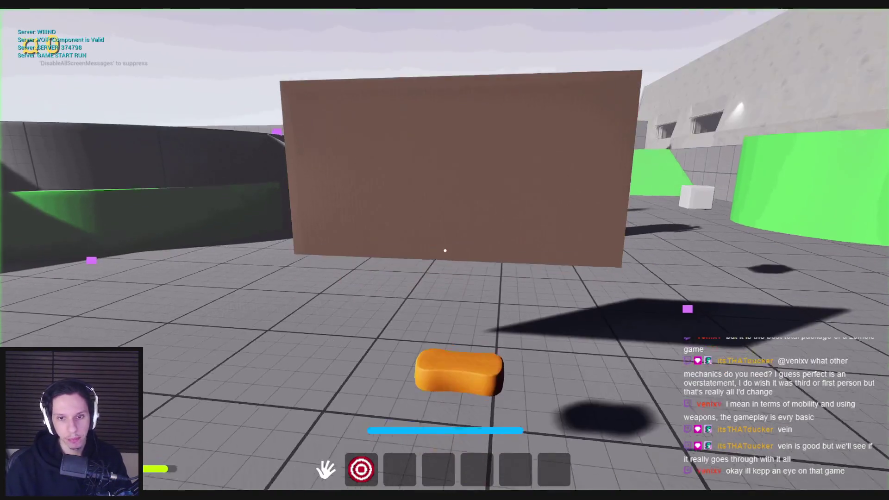
pyautogui.press('e')
pyautogui.rightClick(445, 251)
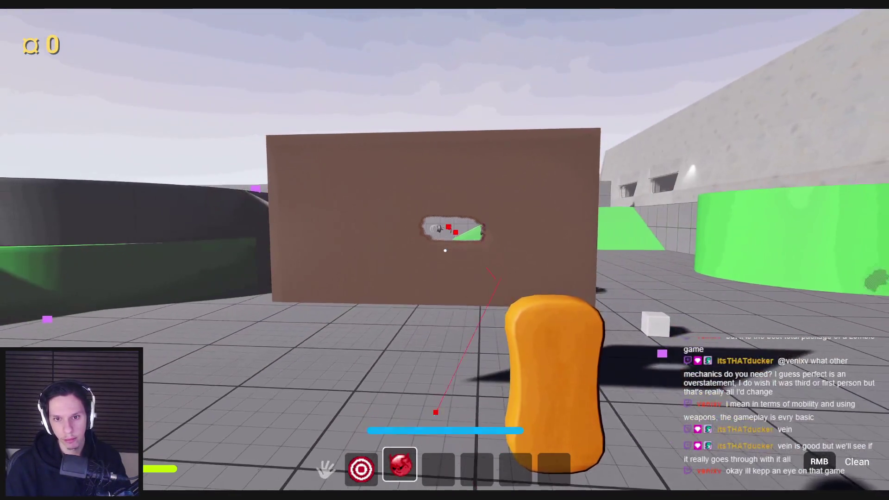
pyautogui.rightClick(481, 260)
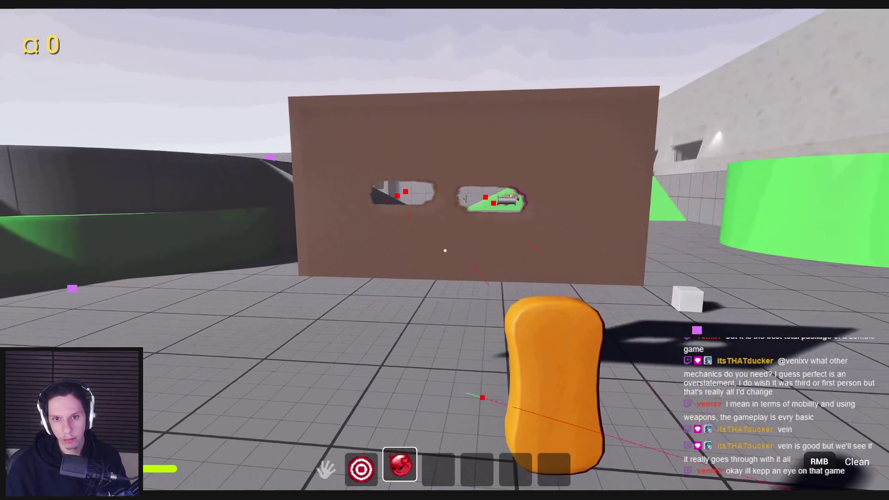
pyautogui.press('Escape')
# - Change the rotation offset to 90.0 and play-test it with four wipes on the wall
pyautogui.click(293, 262)
pyautogui.write('90')
pyautogui.press('Return')
pyautogui.click(844, 17)
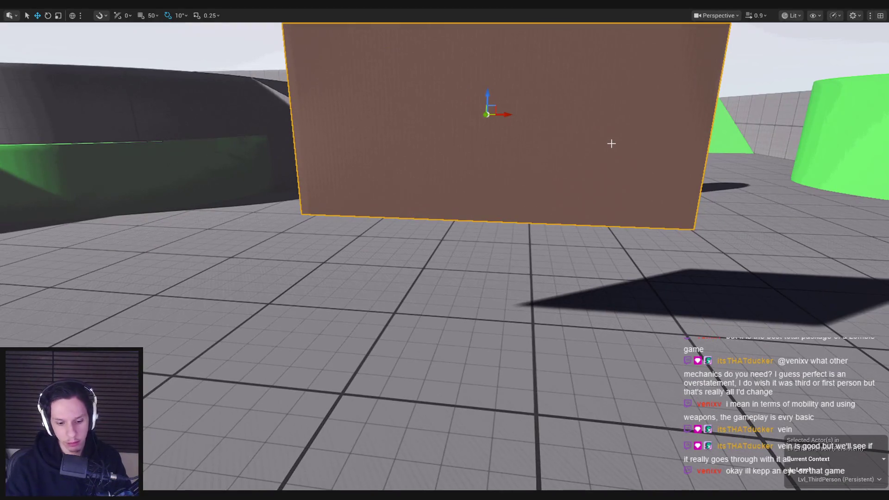
pyautogui.hotkey('alt', 'p')
pyautogui.press('3')
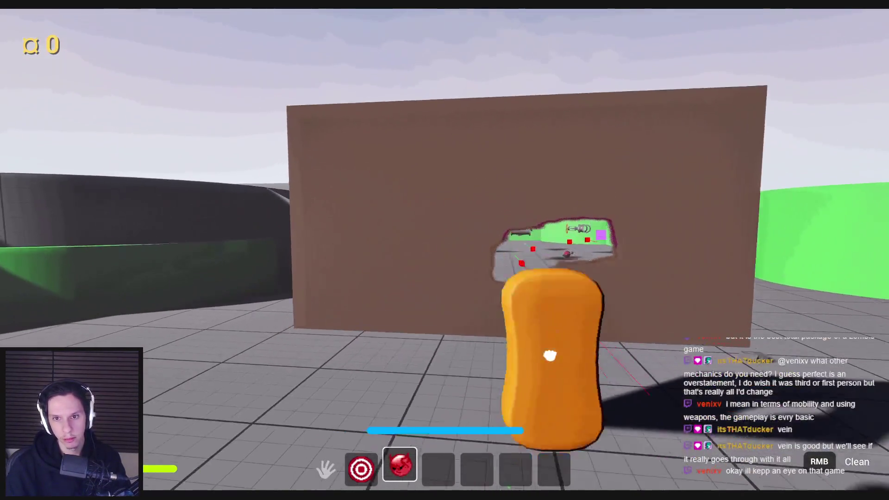
pyautogui.click(444, 250)
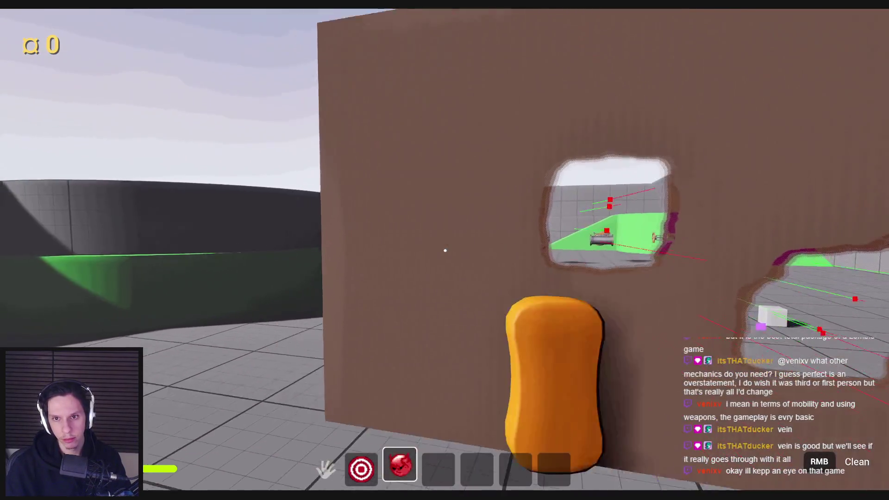
pyautogui.click(445, 250)
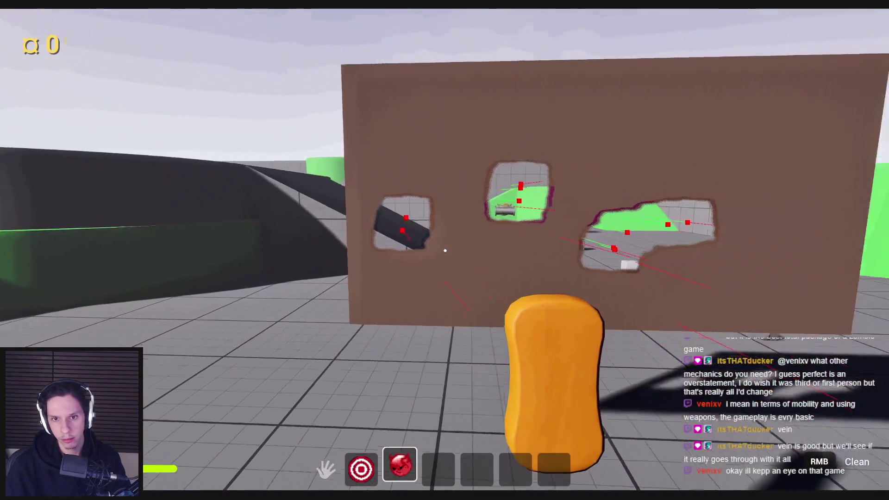
pyautogui.click(445, 251)
pyautogui.click(444, 250)
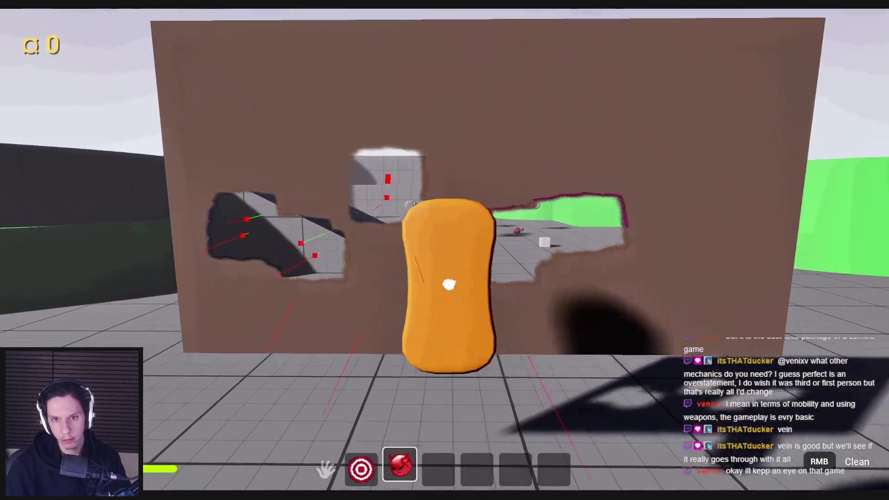
pyautogui.press('Escape')
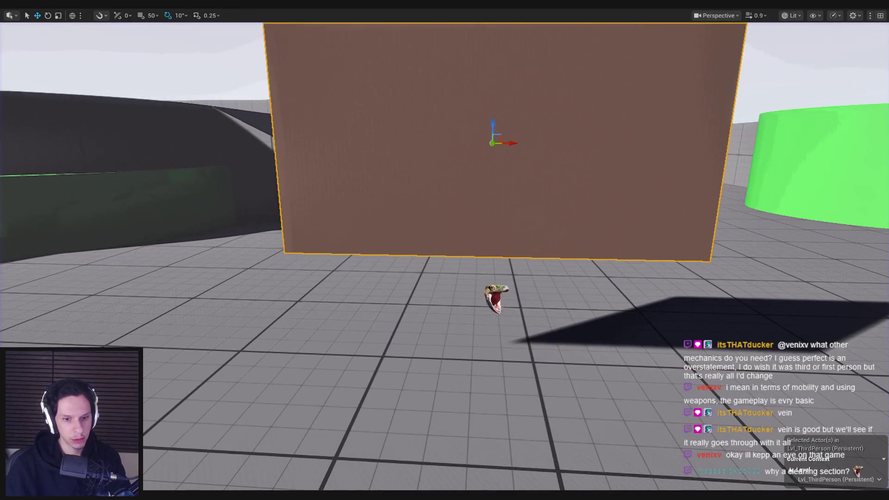
# - Return to the Blueprint editor and inspect the rotation Add and Break Hit Result nodes
pyautogui.moveTo(342, 465)
pyautogui.click(340, 425)
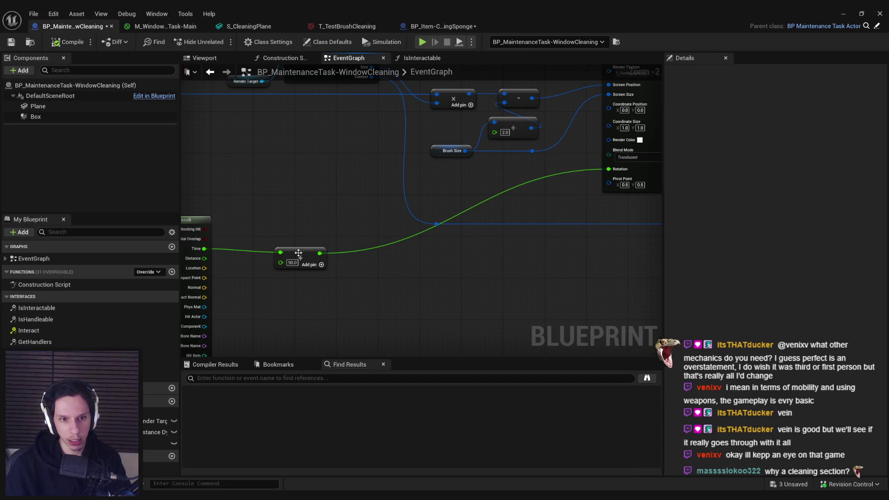
pyautogui.scroll(-1, 413, 282)
pyautogui.moveTo(413, 282)
pyautogui.mouseDown()
pyautogui.moveTo(465, 275)
pyautogui.moveTo(485, 246)
pyautogui.mouseUp()
pyautogui.click(375, 217)
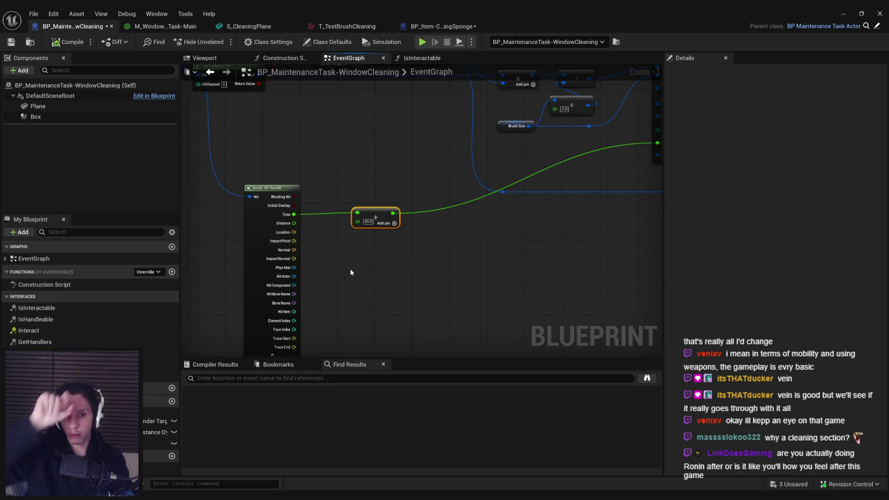
pyautogui.keyDown('ctrl'); pyautogui.click(283, 252); pyautogui.keyUp('ctrl')
pyautogui.click(361, 258)
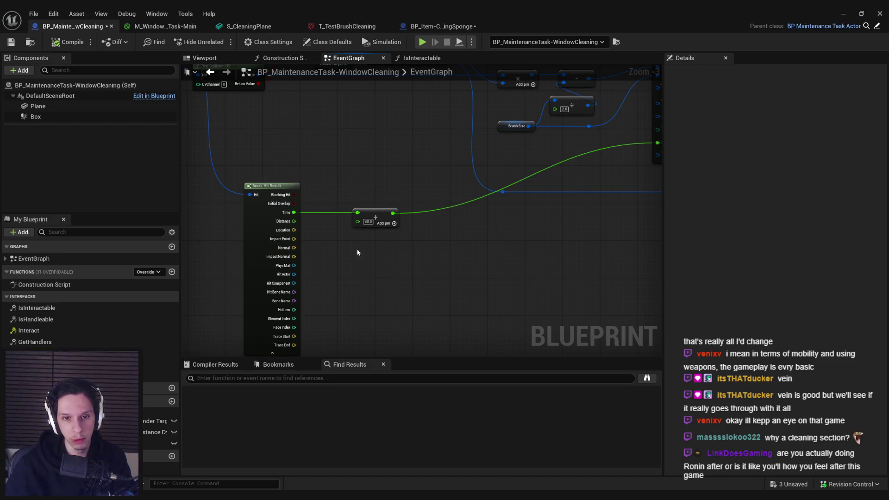
# - Save all assets and the sponge item Blueprint, then return to the WindowCleaning graph
pyautogui.click(11, 42)
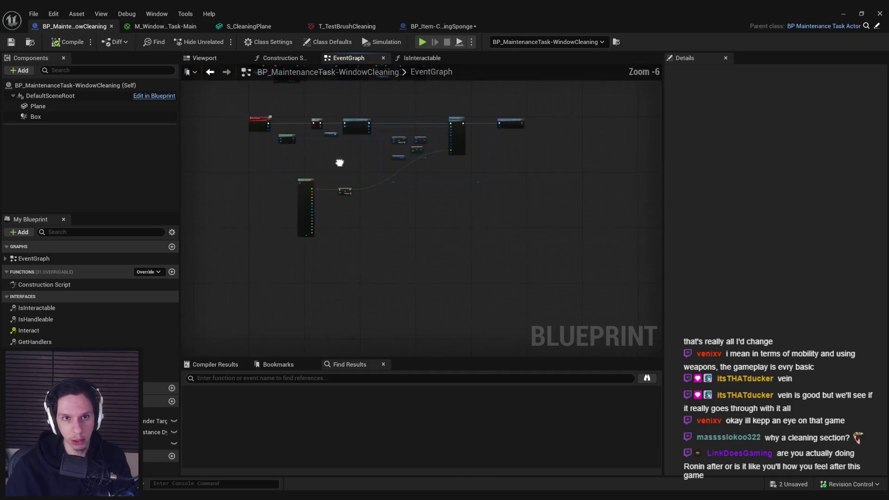
pyautogui.scroll(-1, 390, 188)
pyautogui.click(435, 26)
pyautogui.hotkey('ctrl', 's')
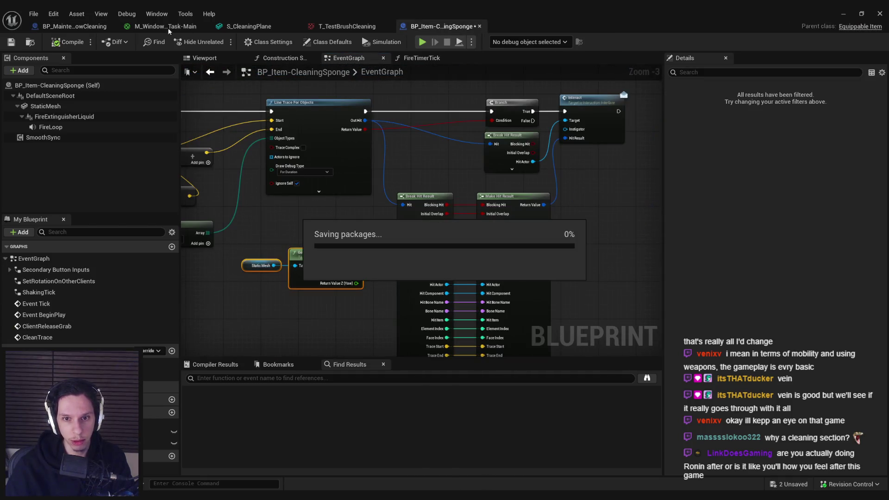
pyautogui.click(74, 26)
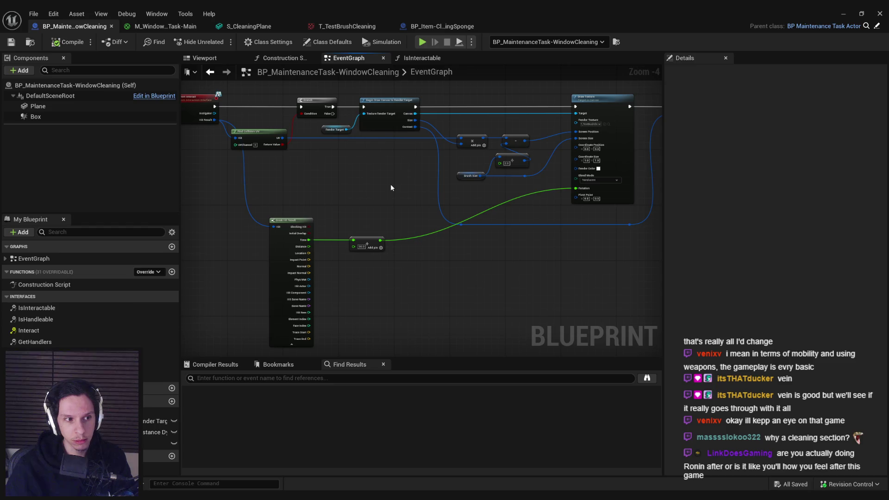
pyautogui.scroll(2, 390, 187)
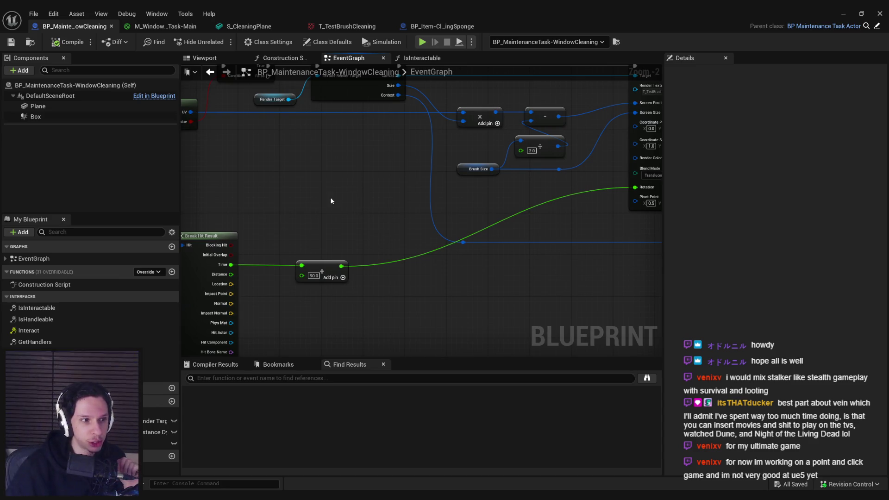
# - Straighten the Add node with its reroute and save the Blueprint
pyautogui.scroll(-2, 478, 225)
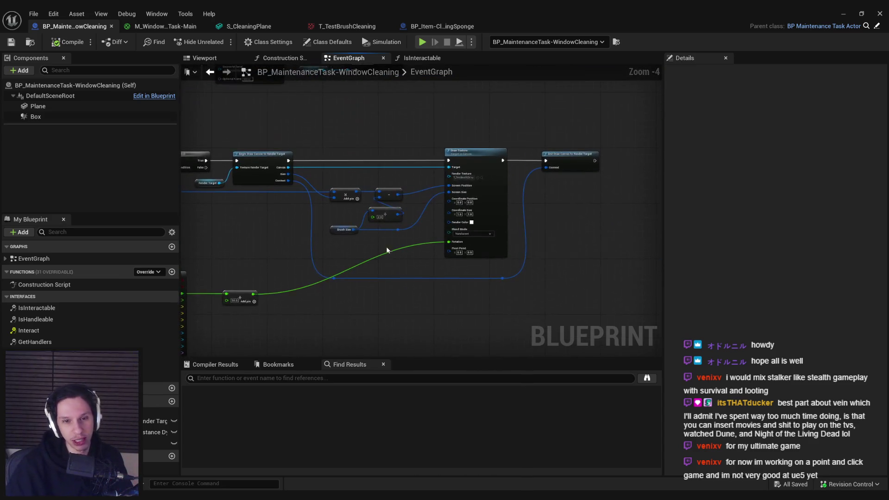
pyautogui.moveTo(393, 244); pyautogui.dragTo(424, 227)
pyautogui.moveTo(423, 303); pyautogui.dragTo(345, 257)
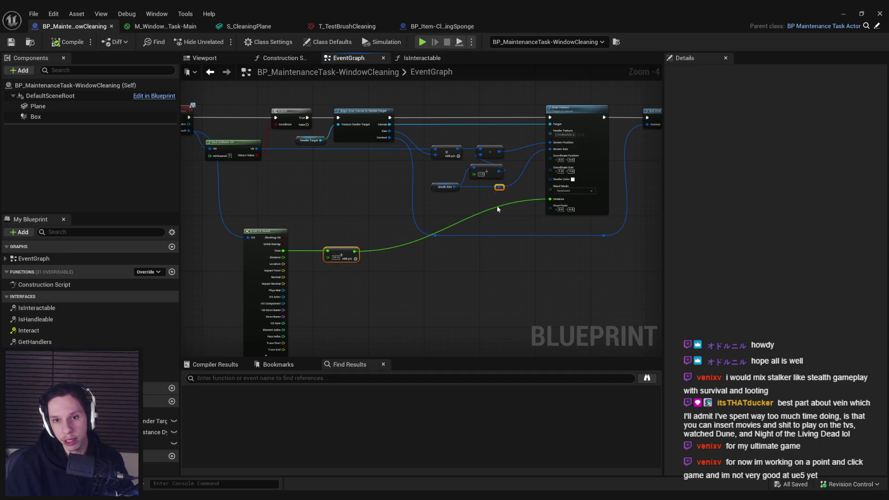
pyautogui.hotkey('shift', 'd')
pyautogui.click(493, 282)
pyautogui.hotkey('ctrl', 's')
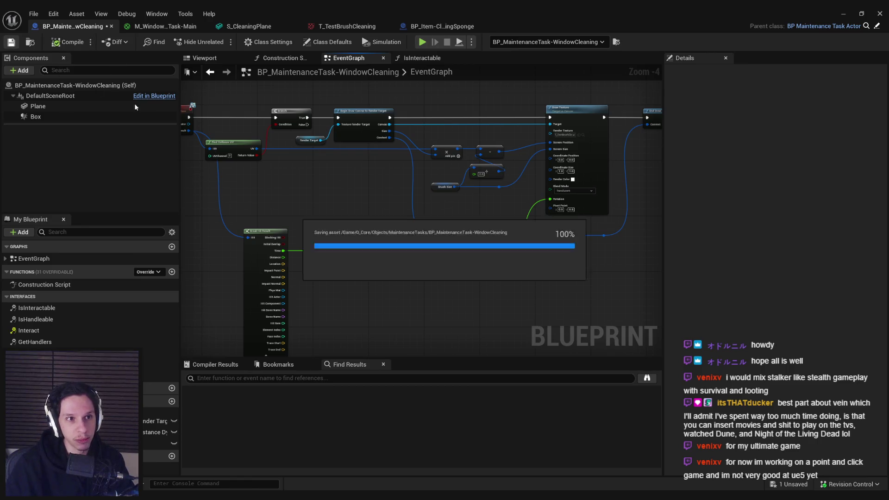
# - Set Brush Size's Y default to 36 and start a play test
pyautogui.scroll(4, 504, 209)
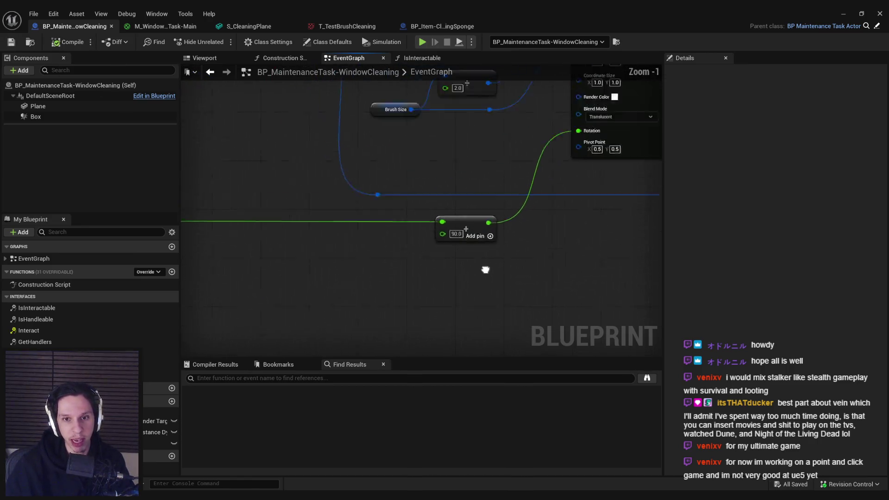
pyautogui.moveTo(385, 215); pyautogui.dragTo(391, 275)
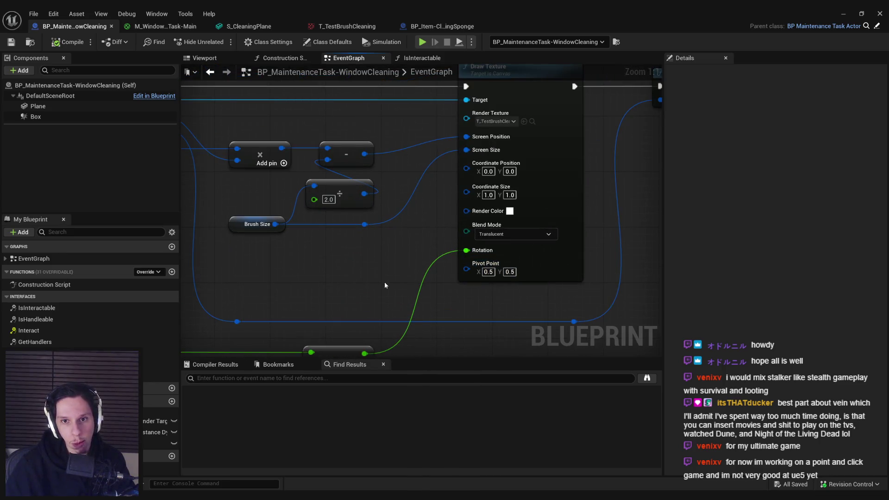
pyautogui.scroll(-1, 359, 296)
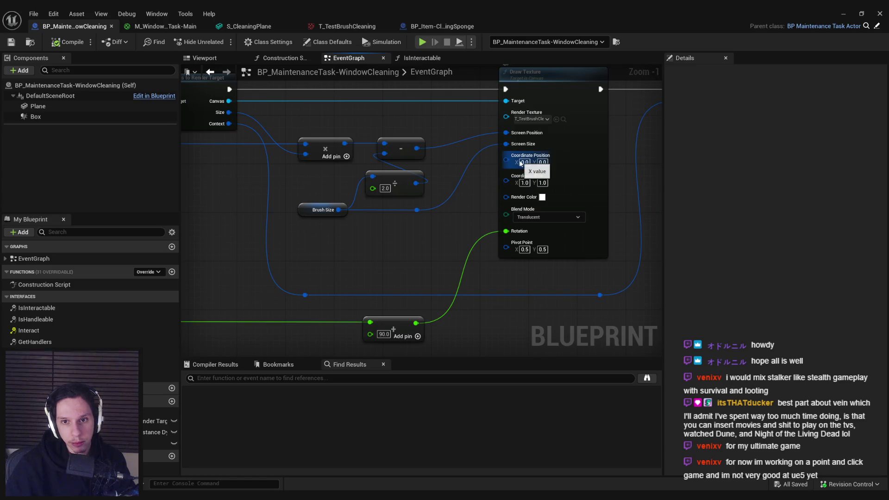
pyautogui.scroll(1, 407, 252)
pyautogui.scroll(-1, 405, 270)
pyautogui.click(322, 211)
pyautogui.click(851, 274)
pyautogui.write('36')
pyautogui.press('Return')
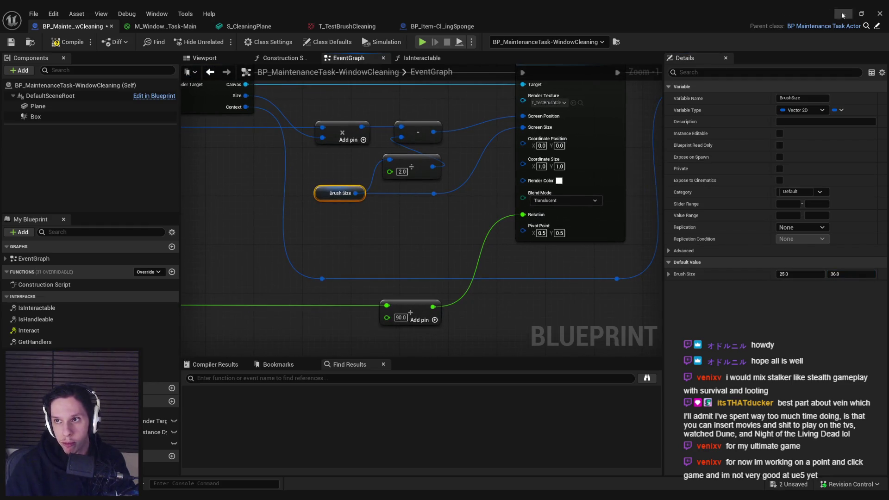
pyautogui.click(841, 14)
pyautogui.hotkey('alt', 'p')
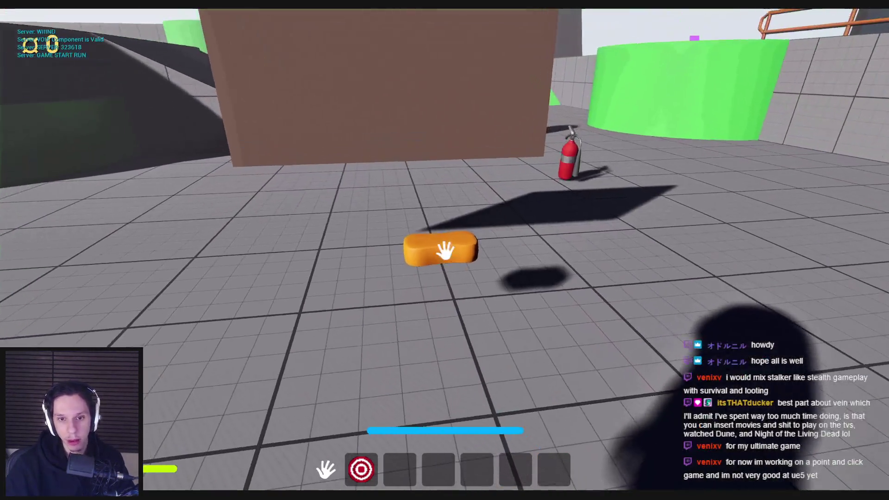
# - Pick up the sponge and scrub two spots on the brown wall, then stop play
pyautogui.click(445, 250)
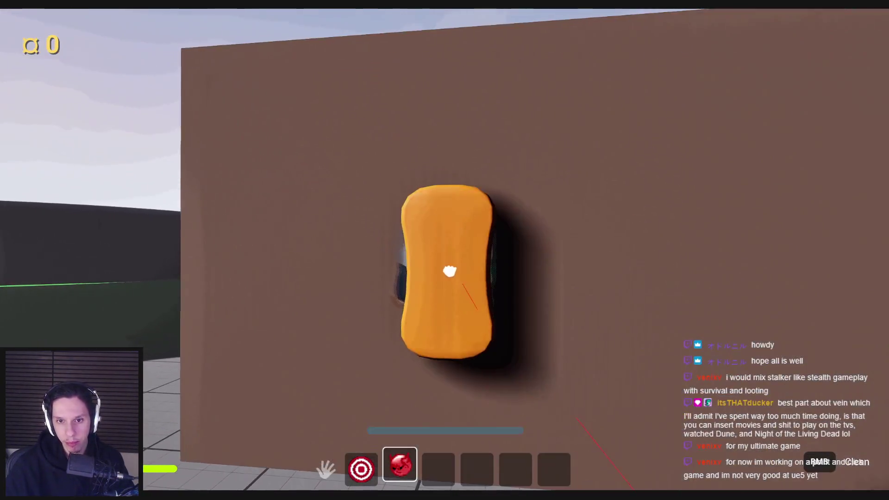
pyautogui.rightClick(450, 271)
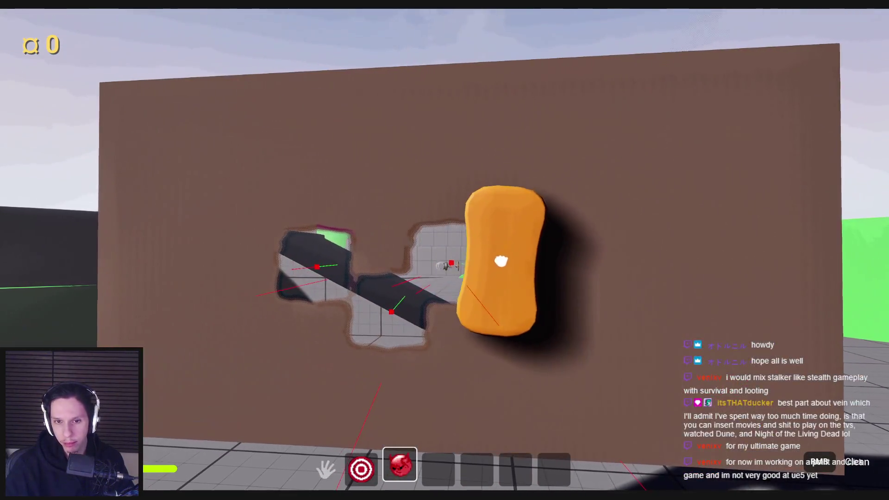
pyautogui.rightClick(499, 262)
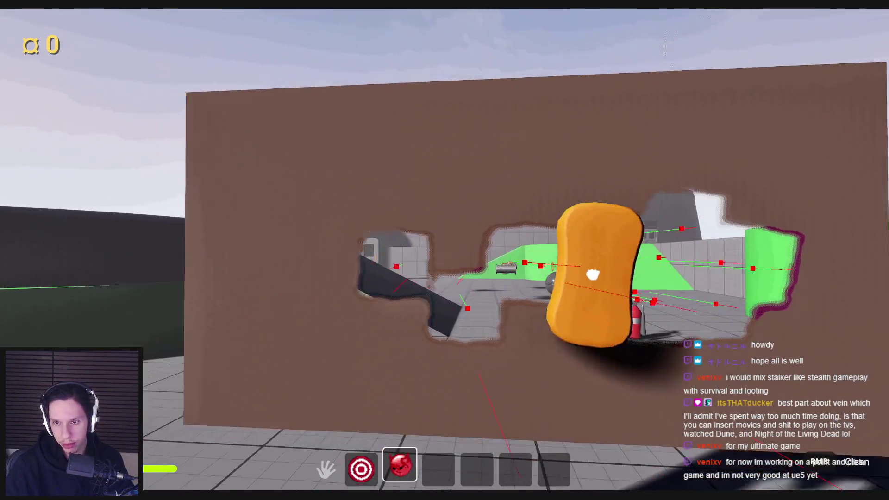
pyautogui.press('Escape')
pyautogui.click(366, 463)
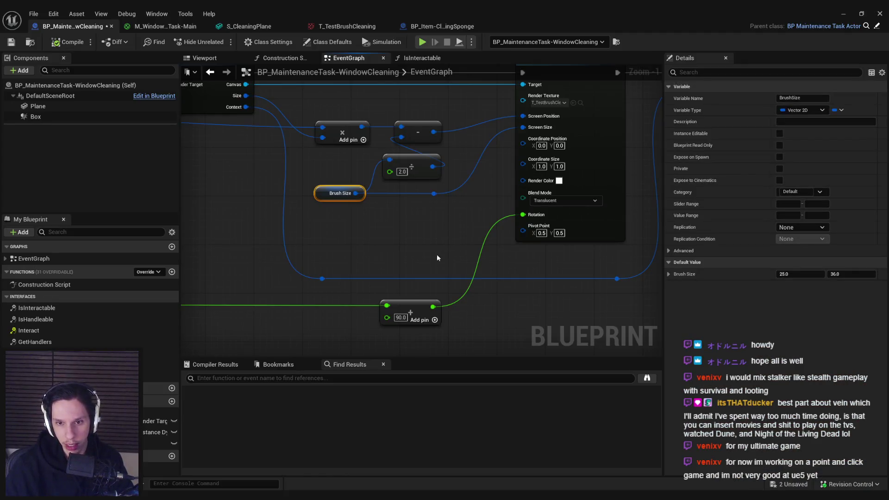
# - Select the Add (90.0) node and bring it back near the graph's centre
pyautogui.scroll(1, 442, 255)
pyautogui.click(370, 259)
pyautogui.scroll(-3, 414, 265)
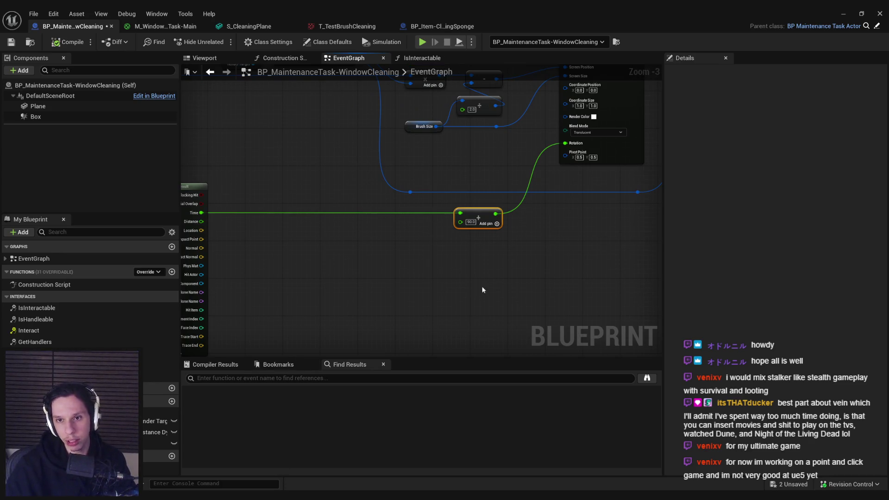
pyautogui.scroll(-1, 480, 290)
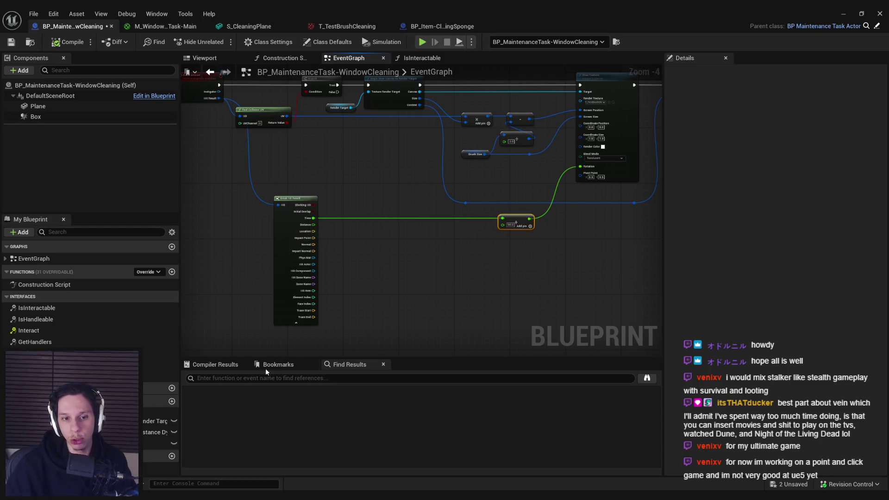
pyautogui.scroll(1, 437, 282)
pyautogui.moveTo(462, 231); pyautogui.dragTo(392, 253)
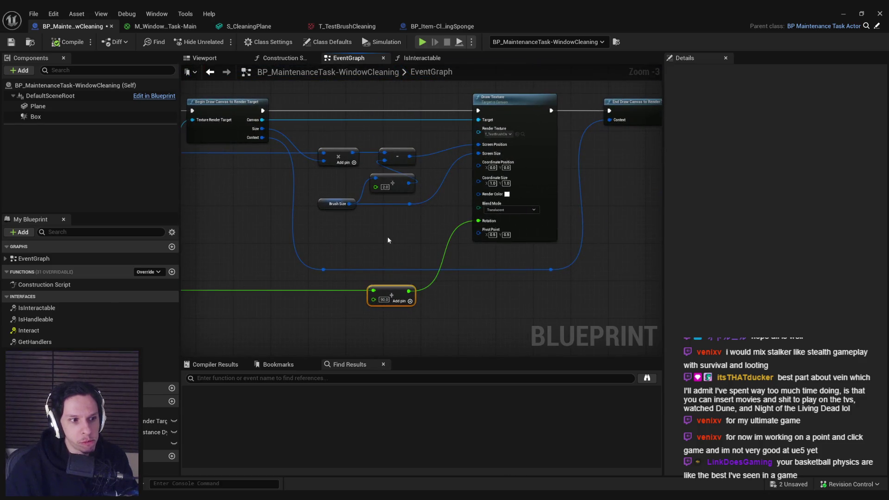
pyautogui.scroll(2, 392, 185)
# - Set Brush Size's Y default to 40.0, then compile and save the Blueprint
pyautogui.click(320, 210)
pyautogui.click(833, 274)
pyautogui.write('40')
pyautogui.press('Return')
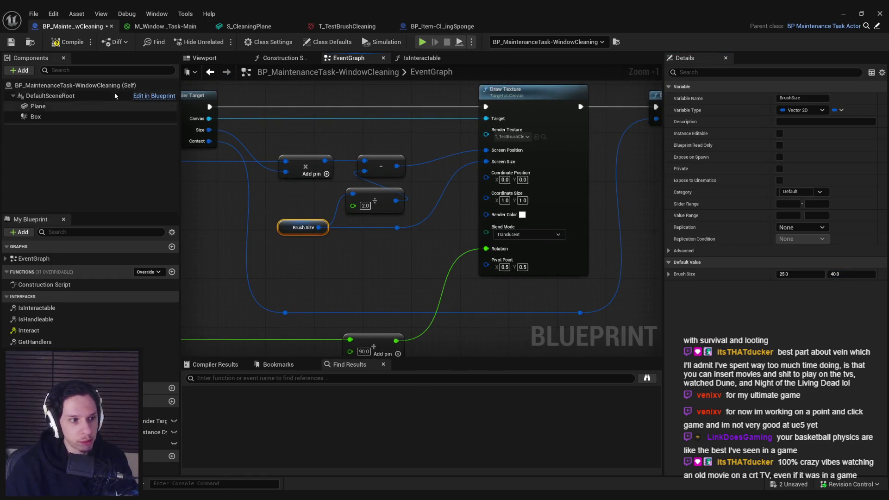
pyautogui.click(65, 44)
pyautogui.click(11, 42)
pyautogui.scroll(-2, 340, 234)
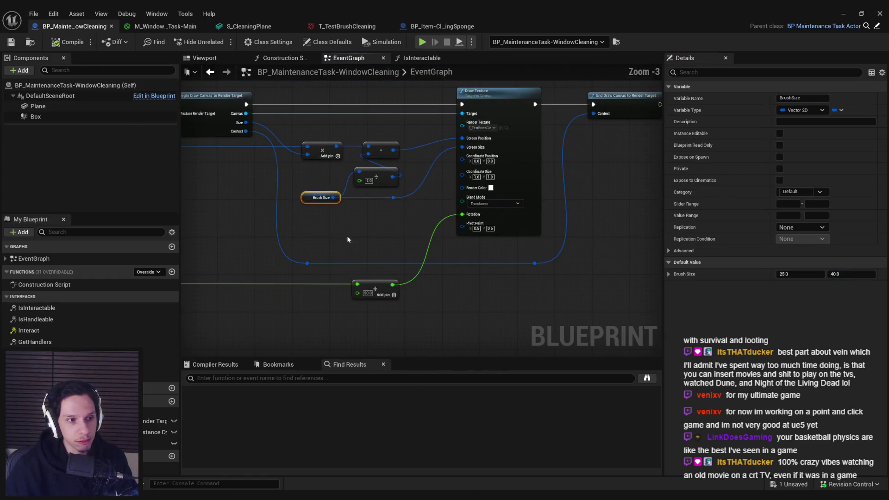
pyautogui.moveTo(379, 245)
pyautogui.mouseDown()
pyautogui.moveTo(373, 220)
pyautogui.moveTo(417, 227)
pyautogui.mouseUp()
pyautogui.moveTo(425, 291); pyautogui.dragTo(399, 254)
pyautogui.click(842, 14)
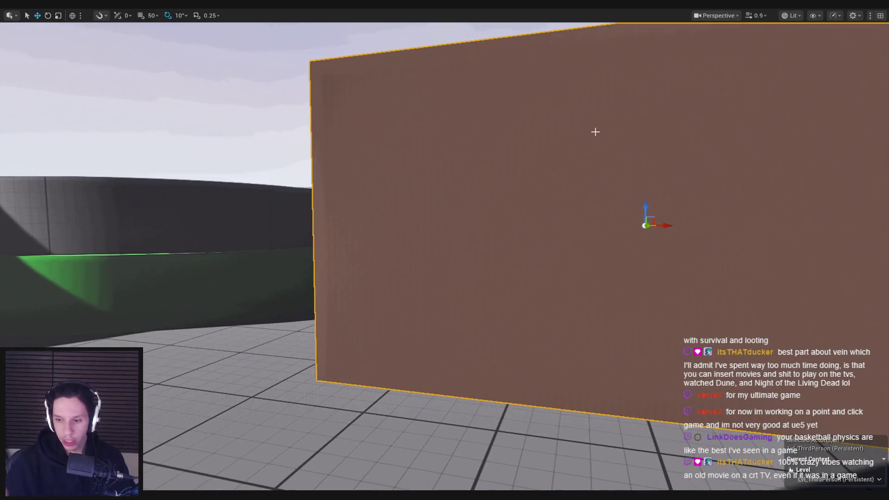
# - Start play and scrub repeated patches out of the brown wall, clearing its upper sections
pyautogui.hotkey('alt', 'p')
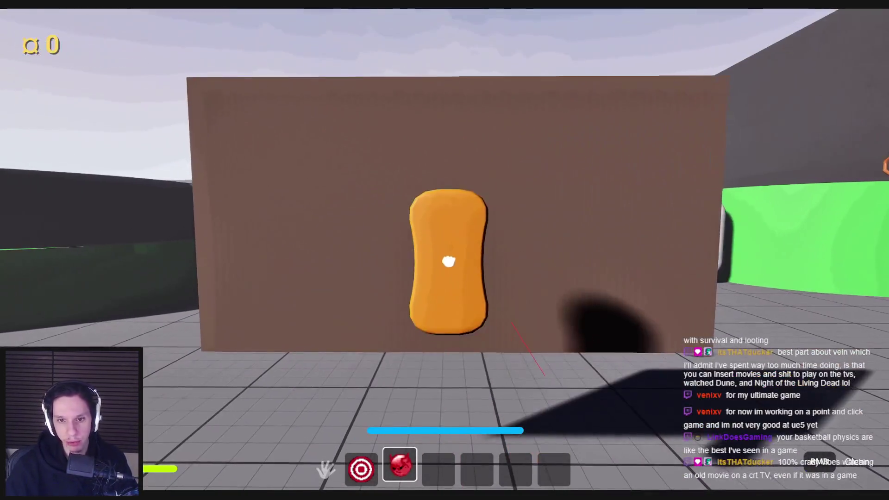
pyautogui.click(448, 261)
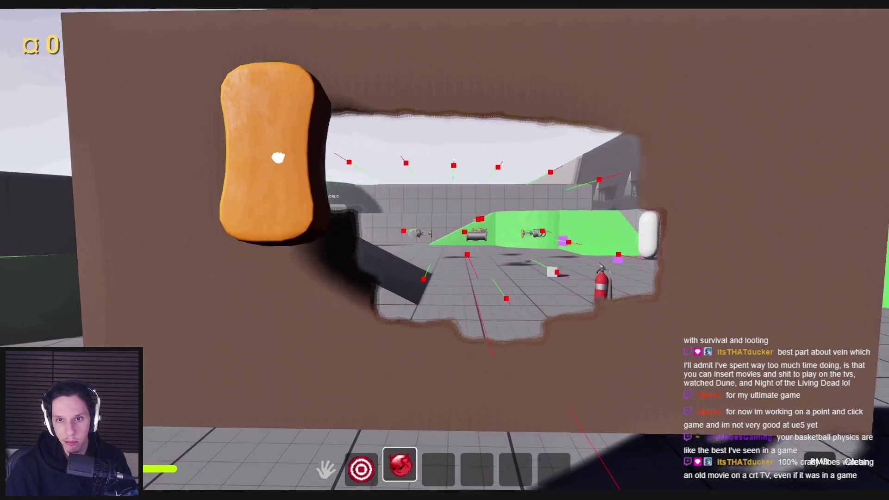
pyautogui.click(444, 250)
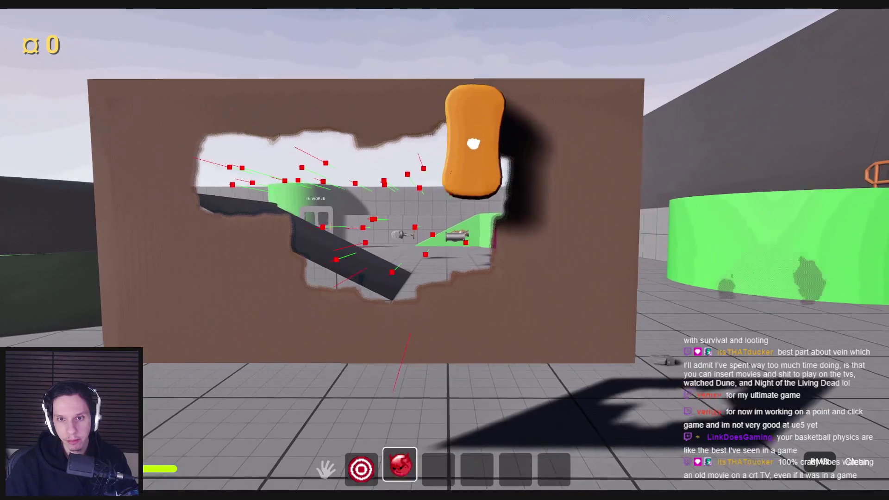
pyautogui.click(445, 250)
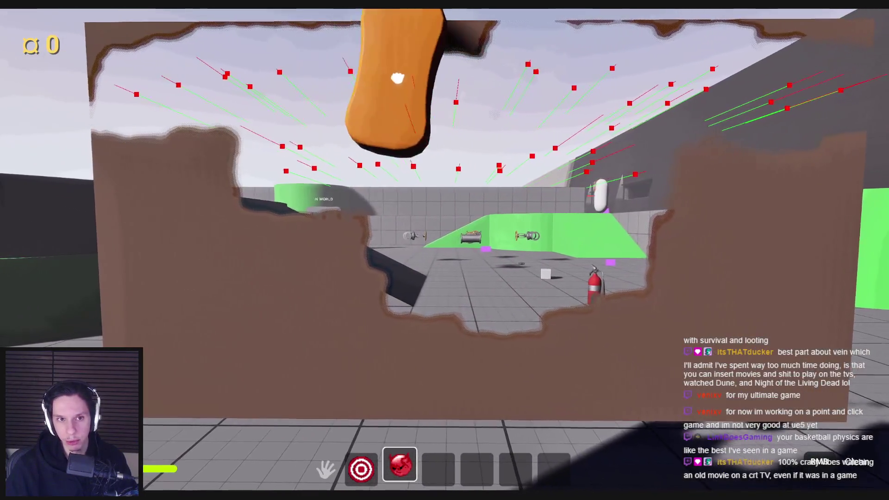
pyautogui.click(445, 250)
pyautogui.click(444, 249)
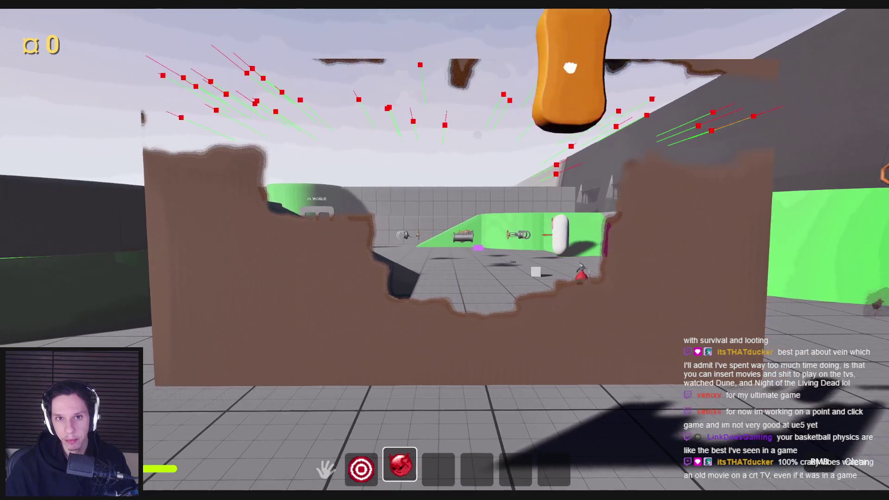
pyautogui.click(445, 250)
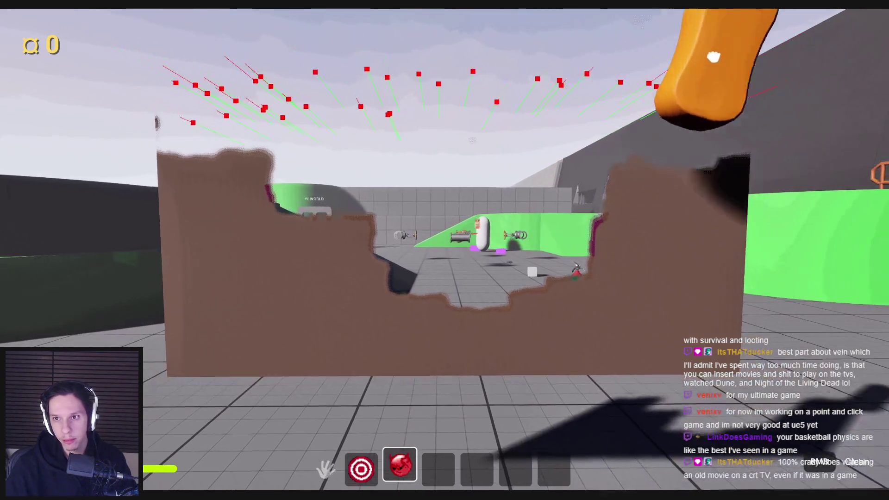
# - Walk toward the wall and sweep the sponge down and across it
pyautogui.press('w')
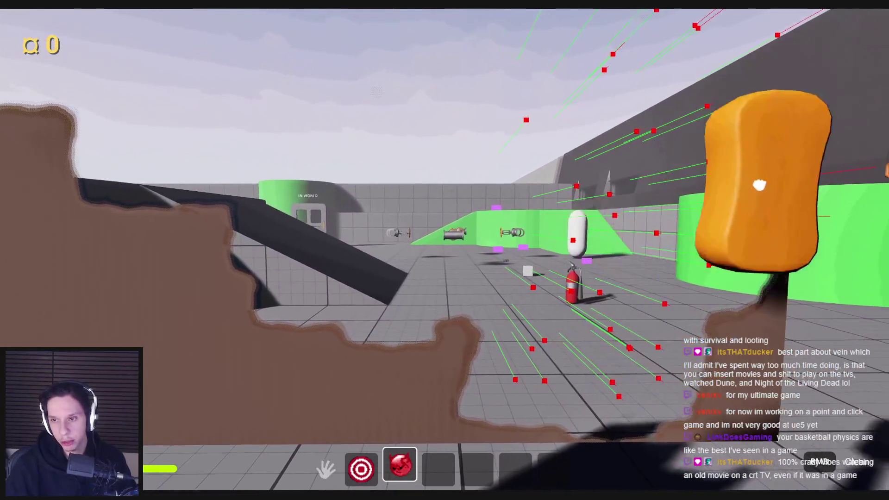
pyautogui.moveTo(741, 187); pyautogui.dragTo(672, 323)
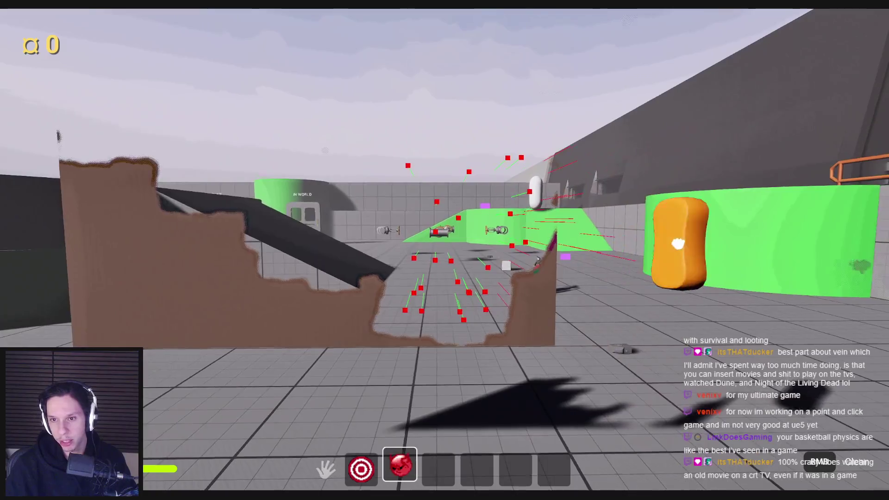
pyautogui.moveTo(541, 187); pyautogui.dragTo(547, 385)
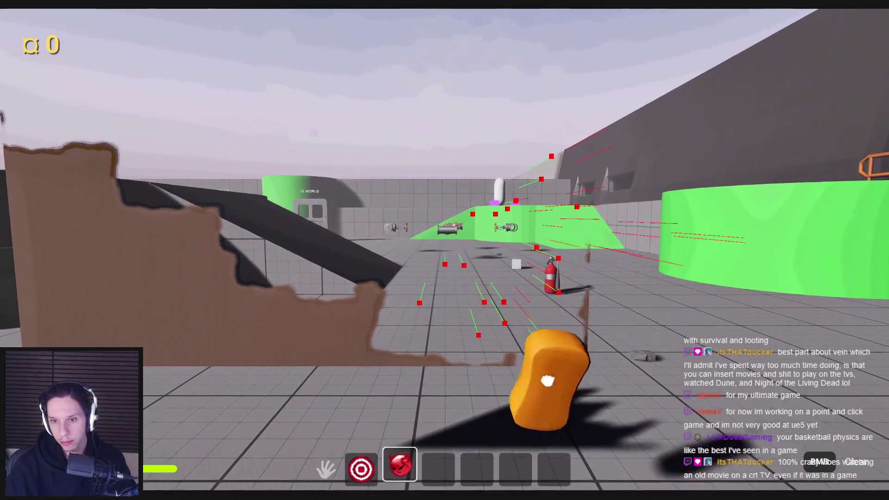
pyautogui.moveTo(565, 304); pyautogui.dragTo(332, 300)
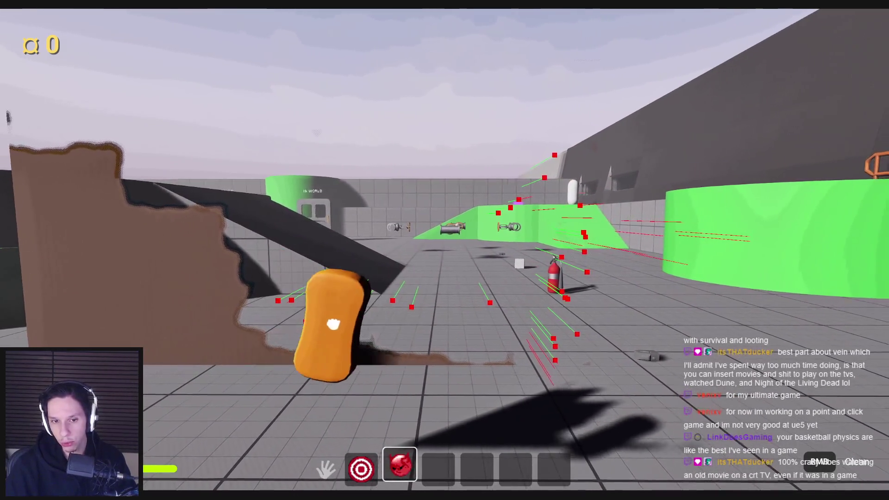
pyautogui.moveTo(362, 356)
pyautogui.mouseDown()
pyautogui.moveTo(491, 367)
pyautogui.moveTo(457, 307)
pyautogui.moveTo(606, 407)
pyautogui.moveTo(436, 268)
pyautogui.moveTo(451, 393)
pyautogui.moveTo(445, 248)
pyautogui.moveTo(444, 311)
pyautogui.moveTo(453, 307)
pyautogui.moveTo(460, 323)
pyautogui.moveTo(525, 321)
pyautogui.moveTo(423, 321)
pyautogui.moveTo(324, 199)
pyautogui.moveTo(349, 260)
pyautogui.moveTo(390, 186)
pyautogui.moveTo(353, 200)
pyautogui.moveTo(361, 293)
pyautogui.moveTo(349, 285)
pyautogui.moveTo(554, 384)
pyautogui.moveTo(449, 210)
pyautogui.moveTo(379, 198)
pyautogui.moveTo(554, 384)
pyautogui.mouseUp()
# - Stop play, pan to the Begin and End Draw Canvas nodes, and start a fresh play session
pyautogui.press('Escape')
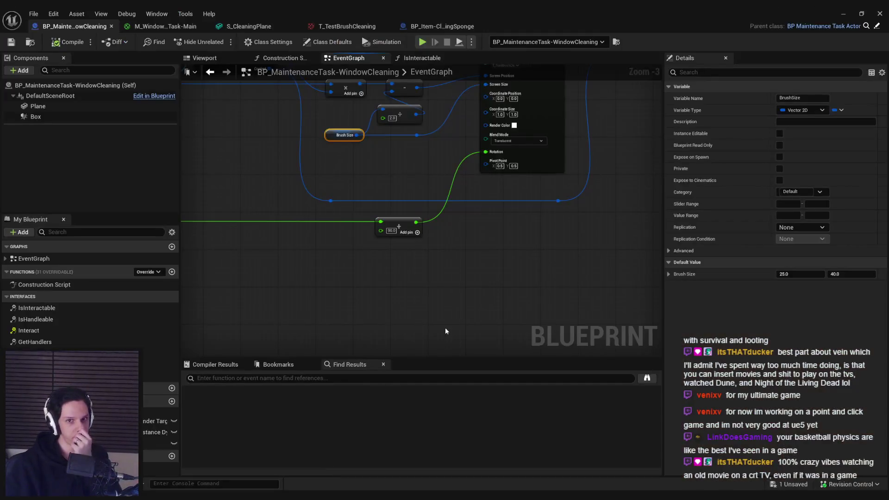
pyautogui.moveTo(450, 239); pyautogui.dragTo(418, 265)
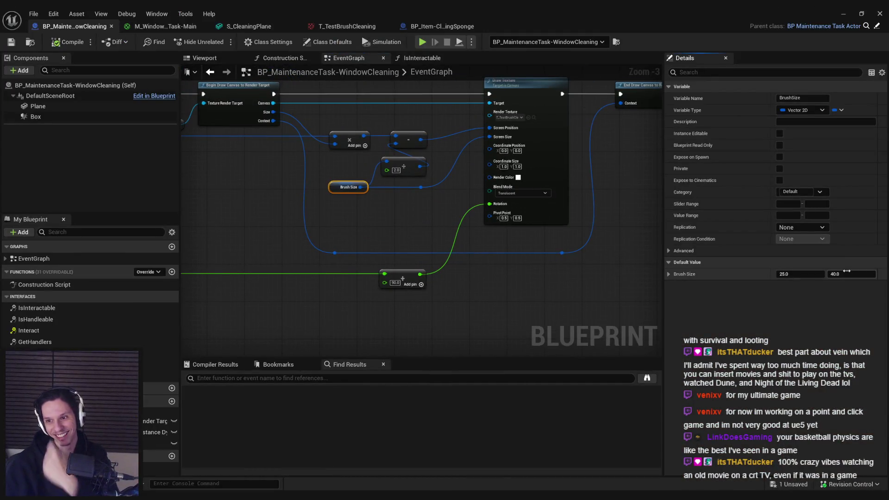
pyautogui.click(864, 13)
pyautogui.hotkey('alt', 'p')
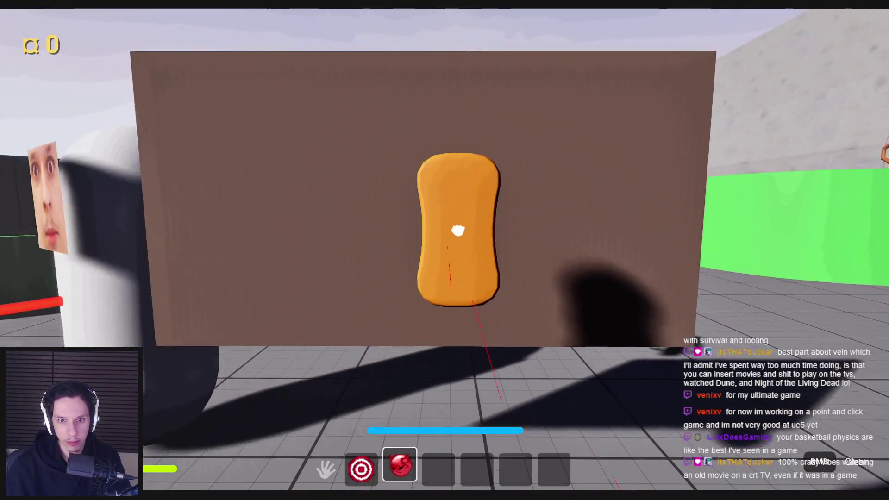
# - Scrub a large see-through hole in the brown wall with the sponge, then walk around it
pyautogui.click(447, 244)
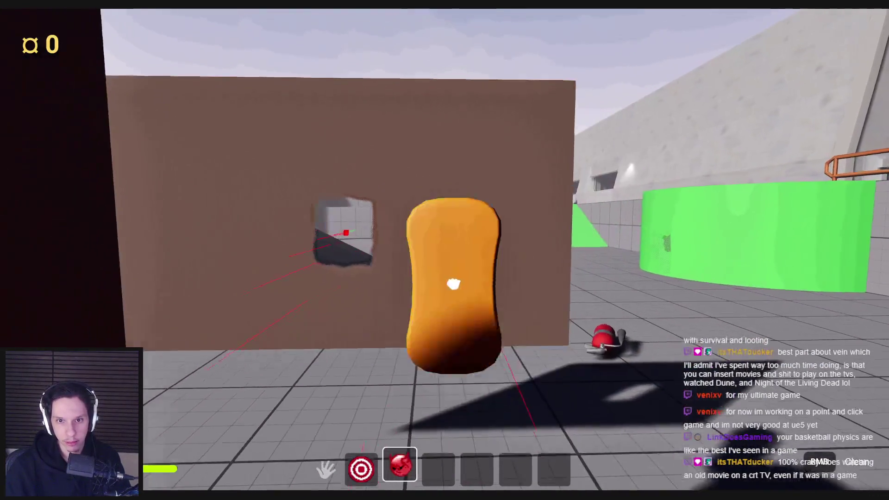
pyautogui.moveTo(453, 284)
pyautogui.mouseDown()
pyautogui.moveTo(432, 232)
pyautogui.moveTo(453, 231)
pyautogui.moveTo(485, 293)
pyautogui.moveTo(523, 259)
pyautogui.moveTo(804, 278)
pyautogui.moveTo(596, 204)
pyautogui.moveTo(714, 258)
pyautogui.moveTo(477, 109)
pyautogui.moveTo(468, 91)
pyautogui.moveTo(456, 123)
pyautogui.moveTo(405, 175)
pyautogui.moveTo(248, 279)
pyautogui.moveTo(440, 200)
pyautogui.moveTo(365, 147)
pyautogui.mouseUp()
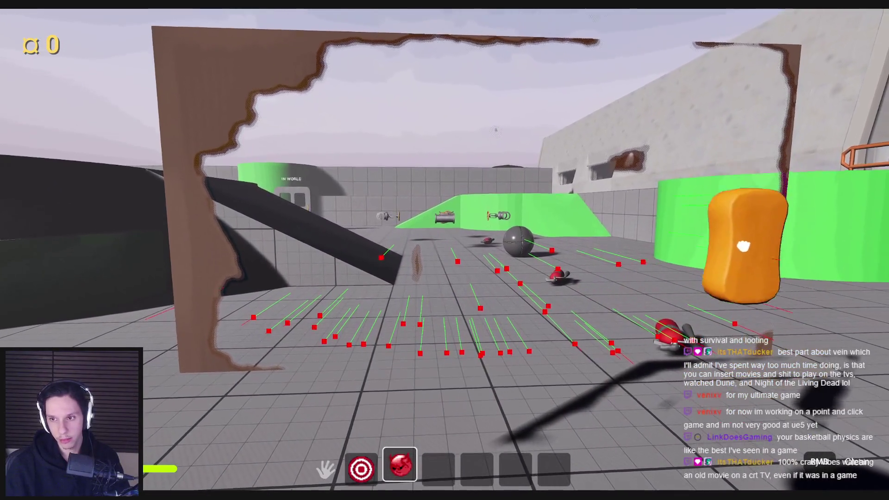
pyautogui.press('s')
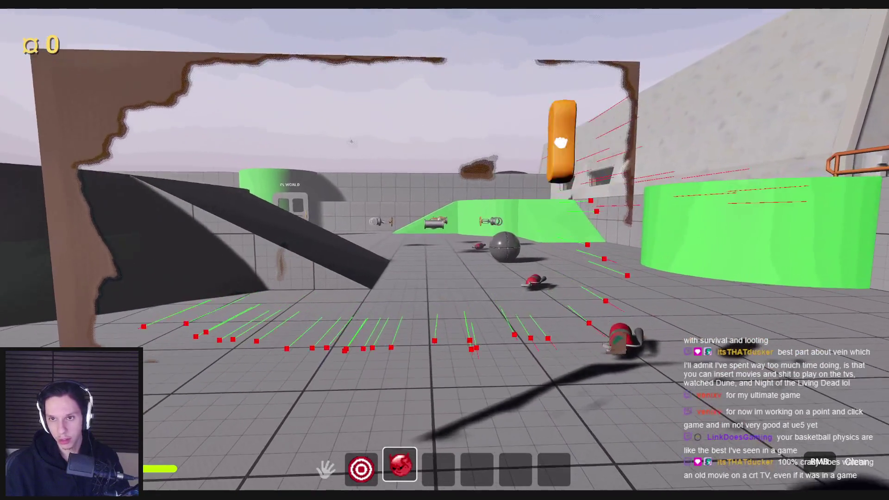
pyautogui.press('w')
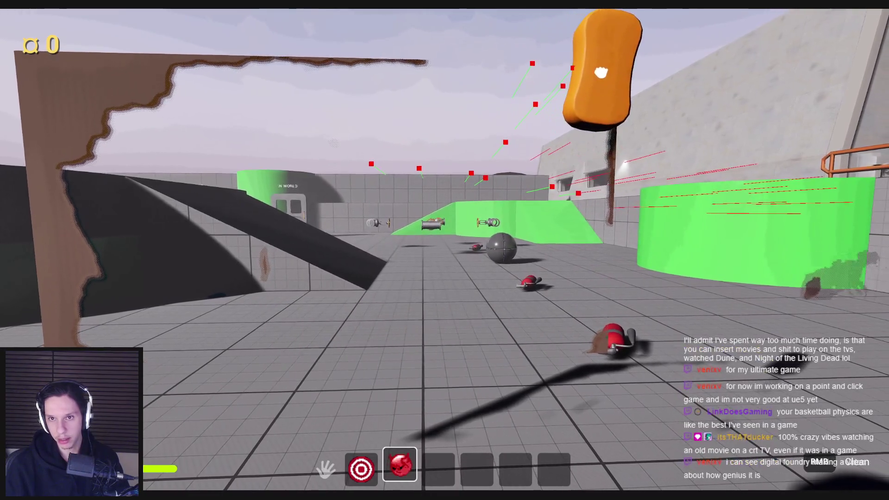
pyautogui.press('a')
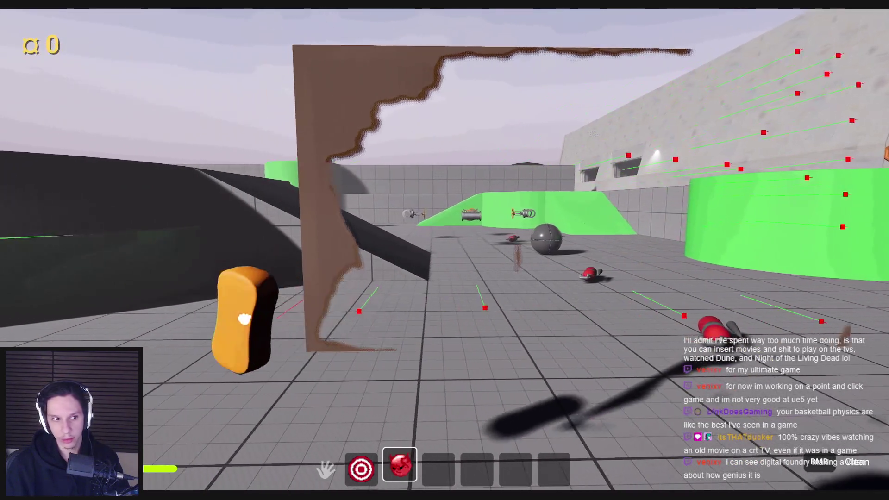
# - End the play session, bring up the WindowCleaning Blueprint, then return to the level viewport
pyautogui.press('Escape')
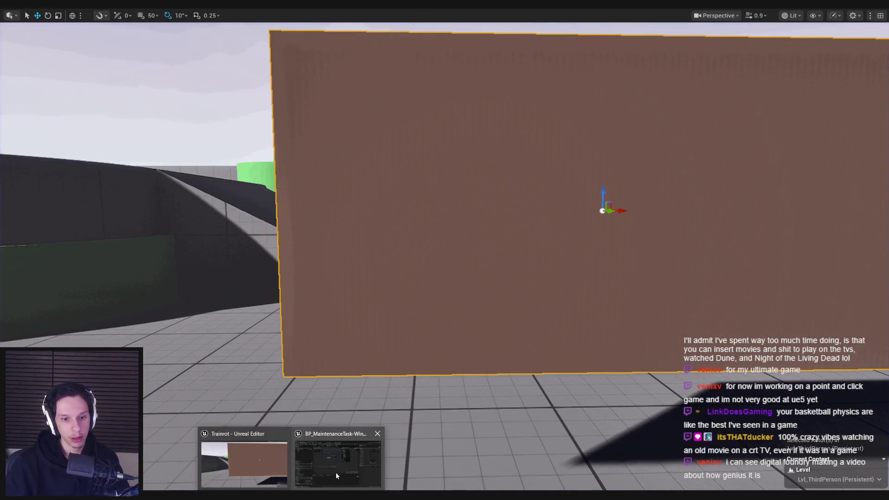
pyautogui.click(328, 479)
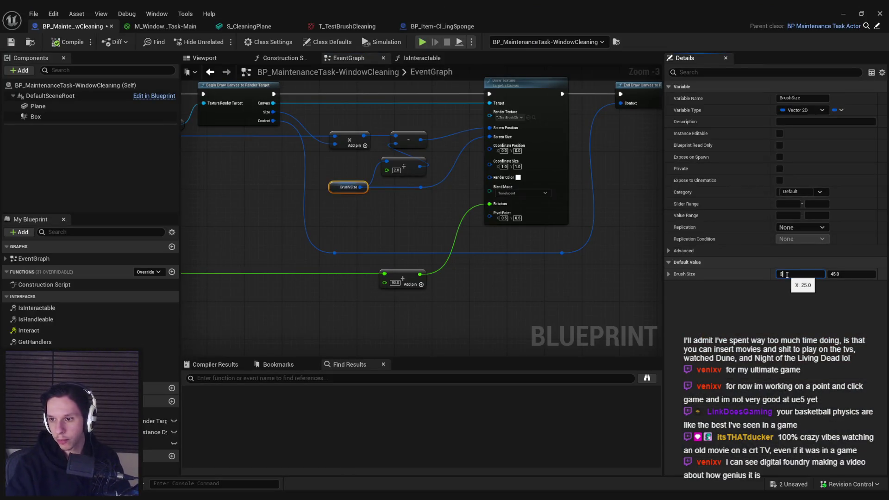
pyautogui.click(843, 14)
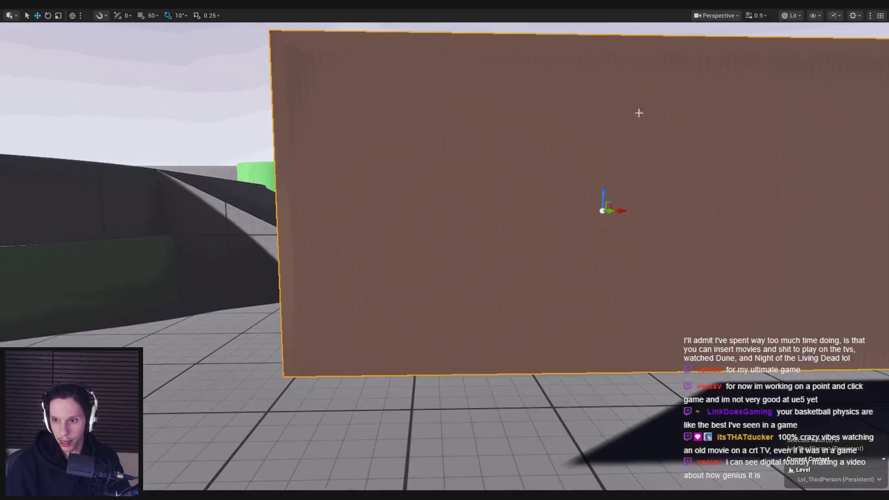
# - Start a test play, wipe the entire brown wall away with the sponge, then stop playing
pyautogui.hotkey('alt', 'p')
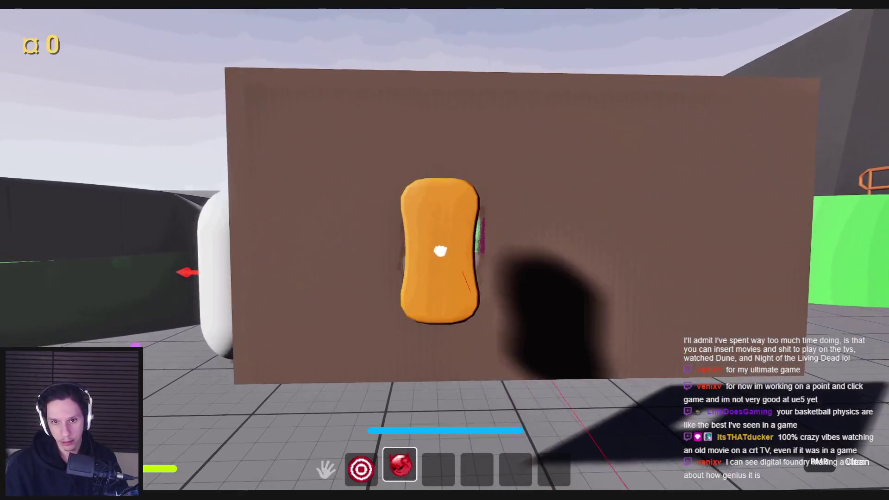
pyautogui.moveTo(440, 251)
pyautogui.mouseDown()
pyautogui.moveTo(486, 214)
pyautogui.moveTo(476, 199)
pyautogui.moveTo(363, 185)
pyautogui.moveTo(553, 384)
pyautogui.moveTo(546, 367)
pyautogui.moveTo(397, 280)
pyautogui.mouseUp()
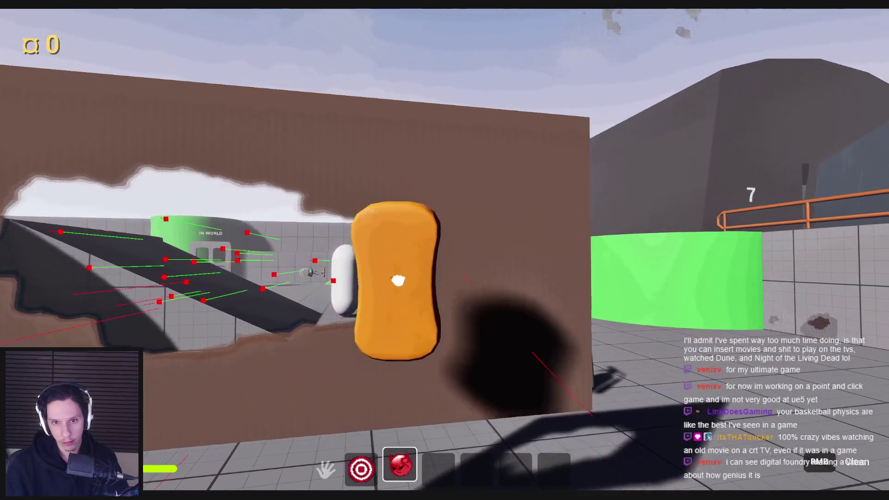
pyautogui.moveTo(447, 292)
pyautogui.mouseDown()
pyautogui.moveTo(540, 343)
pyautogui.moveTo(450, 260)
pyautogui.moveTo(447, 268)
pyautogui.moveTo(328, 235)
pyautogui.moveTo(417, 213)
pyautogui.moveTo(187, 195)
pyautogui.moveTo(403, 139)
pyautogui.moveTo(281, 93)
pyautogui.moveTo(460, 119)
pyautogui.moveTo(489, 278)
pyautogui.moveTo(462, 189)
pyautogui.moveTo(504, 354)
pyautogui.moveTo(510, 268)
pyautogui.moveTo(404, 420)
pyautogui.moveTo(397, 377)
pyautogui.mouseUp()
pyautogui.press('s')
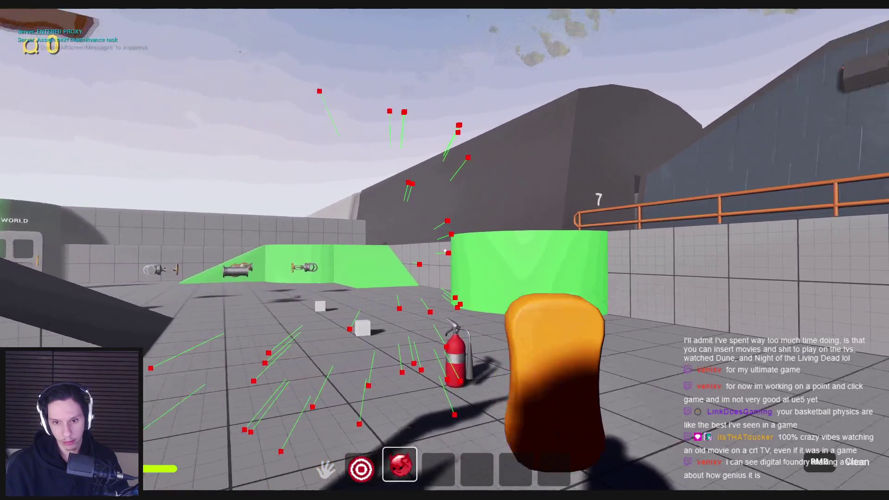
pyautogui.moveTo(445, 251)
pyautogui.mouseDown()
pyautogui.moveTo(457, 198)
pyautogui.moveTo(555, 148)
pyautogui.moveTo(423, 129)
pyautogui.moveTo(408, 158)
pyautogui.moveTo(244, 158)
pyautogui.moveTo(172, 129)
pyautogui.moveTo(297, 139)
pyautogui.moveTo(283, 197)
pyautogui.moveTo(179, 155)
pyautogui.moveTo(210, 282)
pyautogui.moveTo(189, 270)
pyautogui.mouseUp()
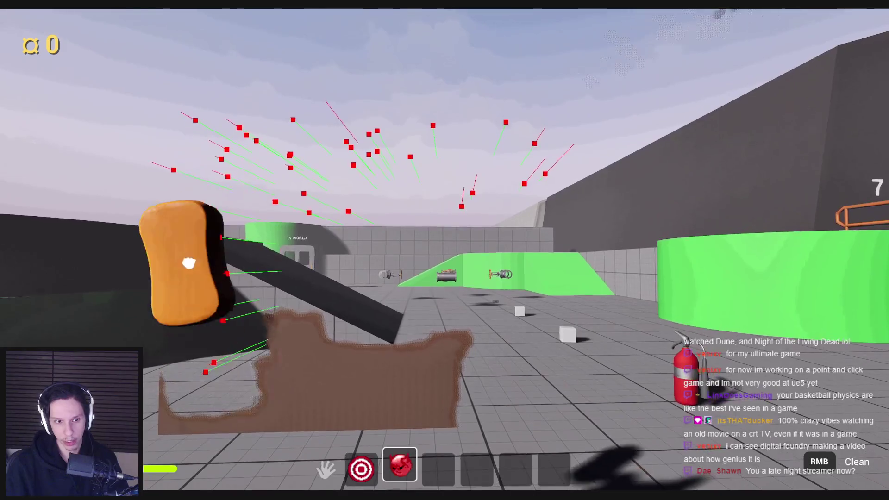
pyautogui.moveTo(181, 397)
pyautogui.mouseDown()
pyautogui.moveTo(361, 407)
pyautogui.moveTo(520, 367)
pyautogui.moveTo(230, 363)
pyautogui.moveTo(534, 335)
pyautogui.mouseUp()
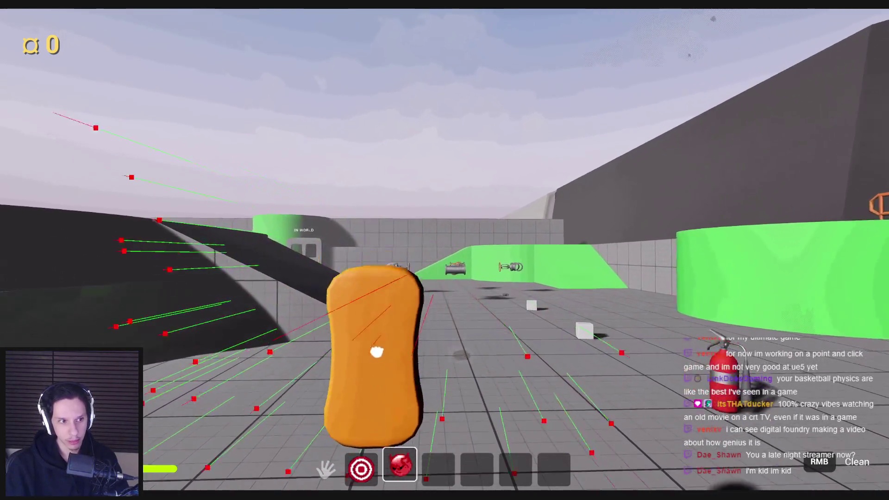
pyautogui.press('s')
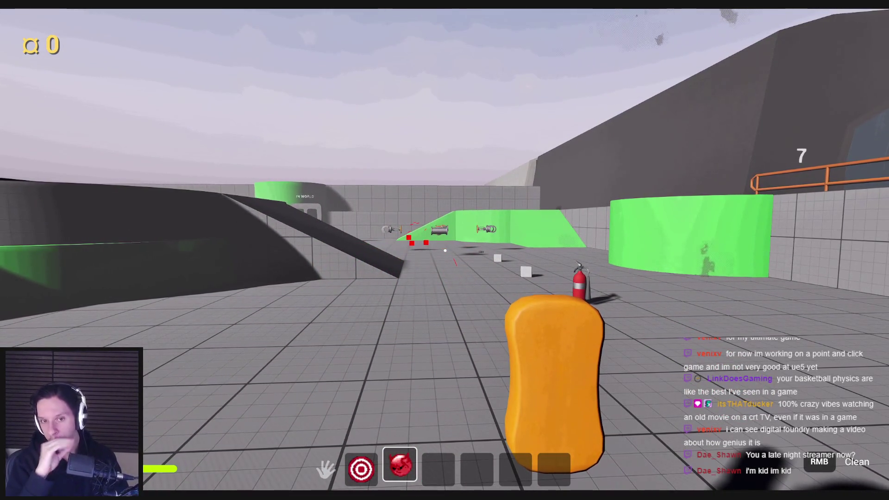
pyautogui.press('w')
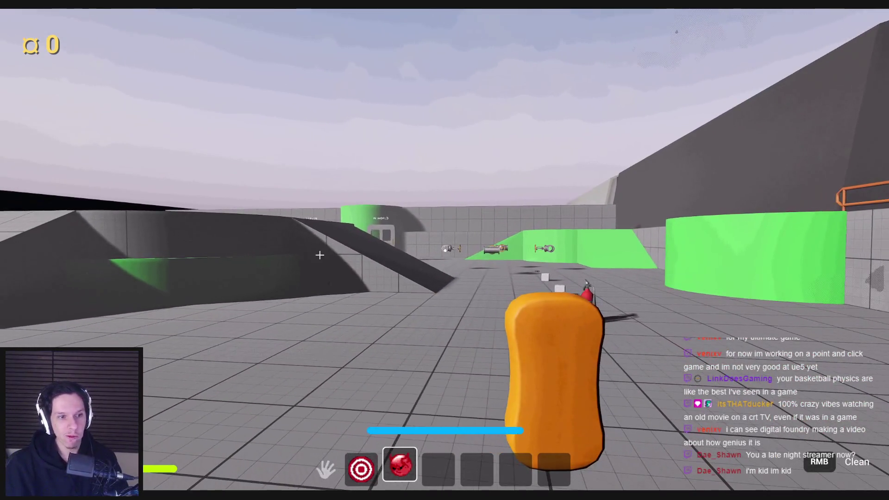
pyautogui.press('Escape')
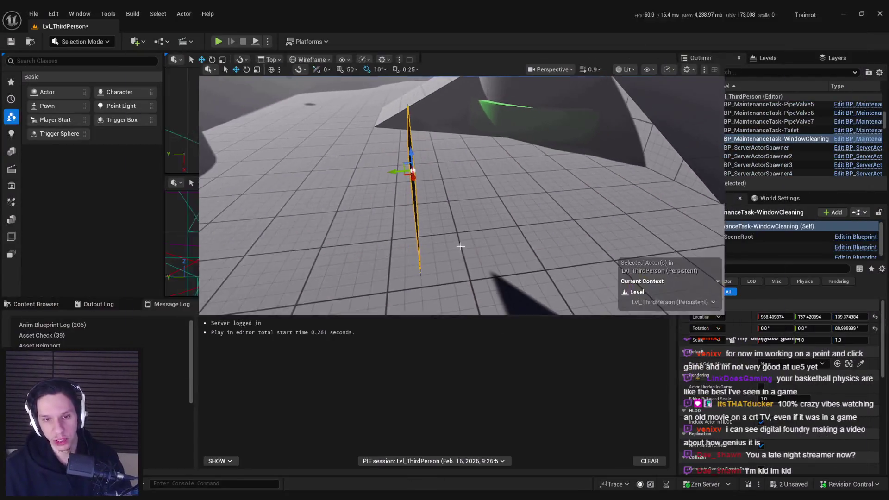
# - Place a new cube from Shapes beside the wall and give it the M_Glass material
pyautogui.press('F11')
pyautogui.press('f')
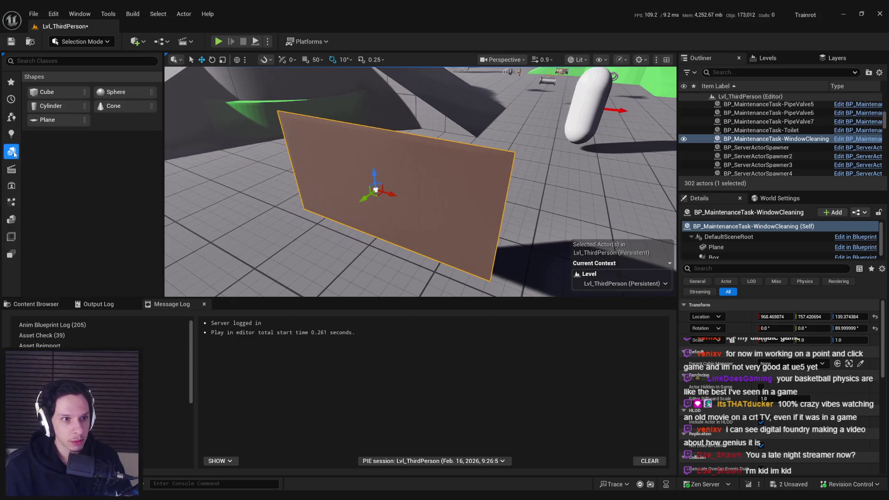
pyautogui.moveTo(42, 94); pyautogui.dragTo(326, 266)
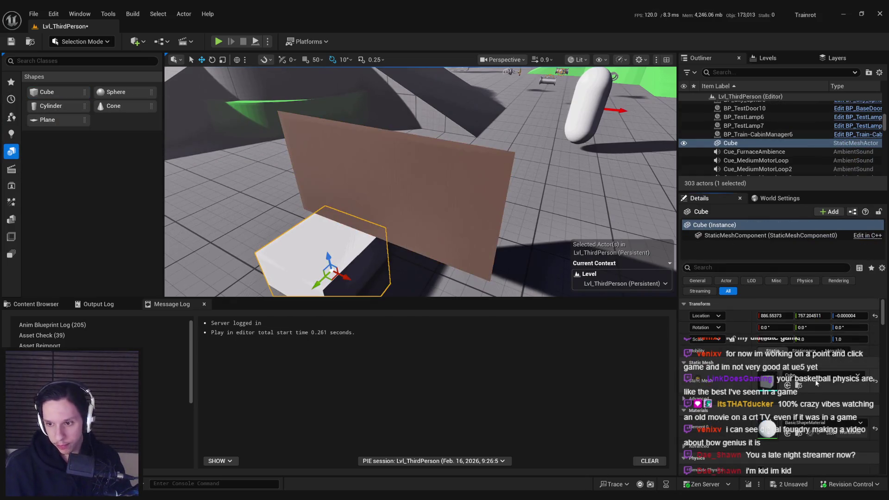
pyautogui.click(816, 423)
pyautogui.write('glass')
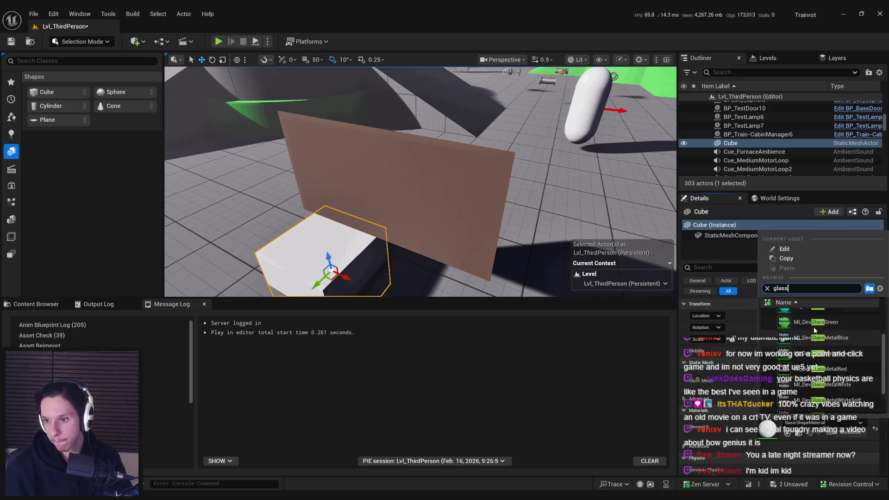
pyautogui.click(810, 336)
# - Raise the glass cube and shift it onto the wall plane, then start a test play
pyautogui.press('f')
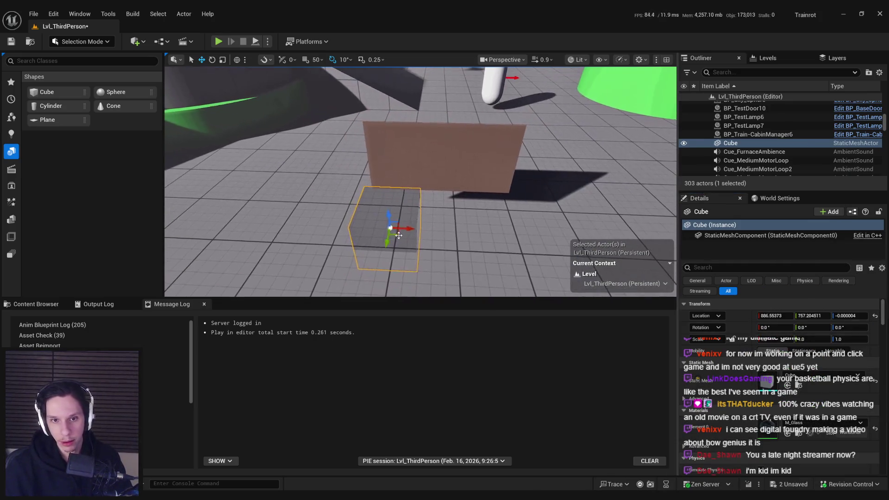
pyautogui.moveTo(455, 231); pyautogui.dragTo(456, 189)
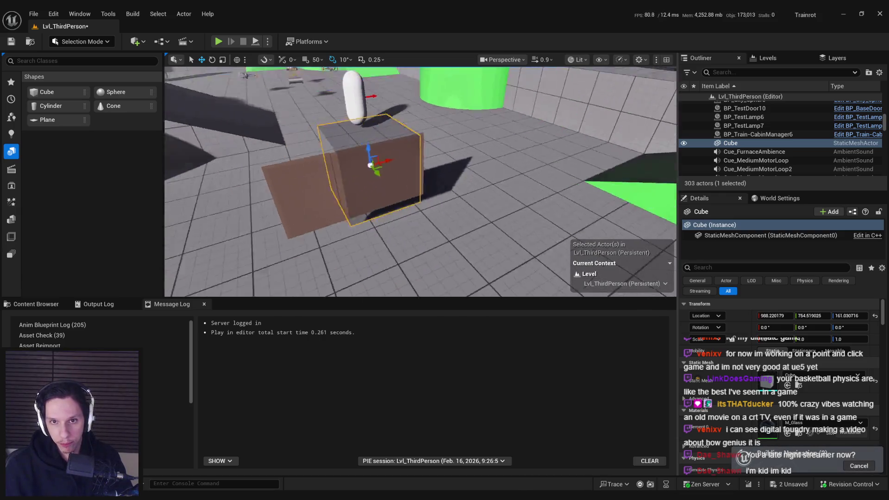
pyautogui.moveTo(489, 150)
pyautogui.mouseDown()
pyautogui.moveTo(436, 153)
pyautogui.moveTo(442, 119)
pyautogui.moveTo(429, 183)
pyautogui.moveTo(361, 218)
pyautogui.moveTo(426, 227)
pyautogui.mouseUp()
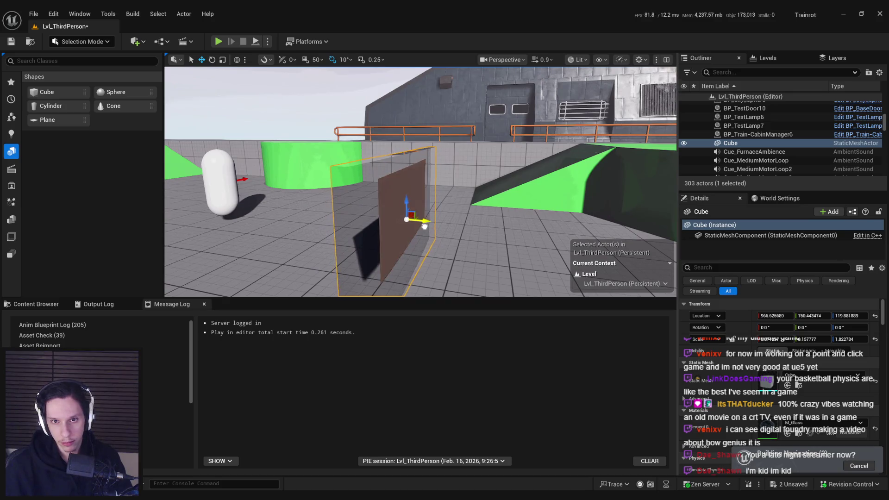
pyautogui.press('f')
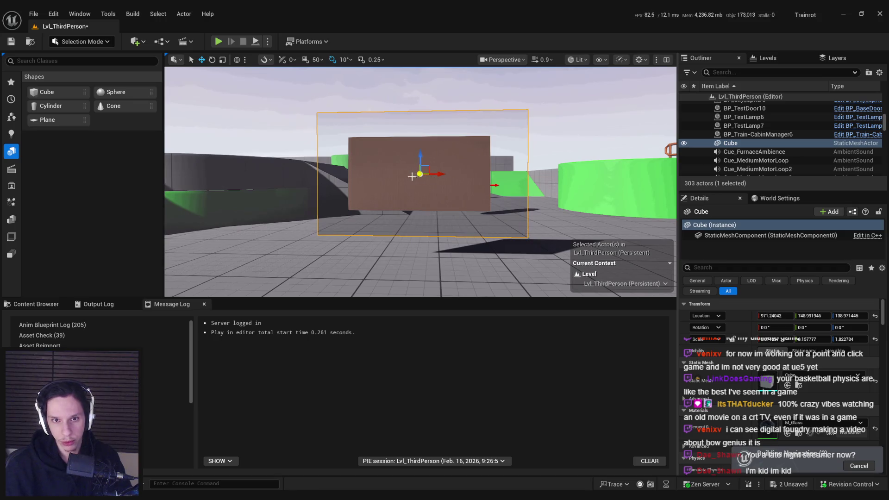
pyautogui.click(218, 42)
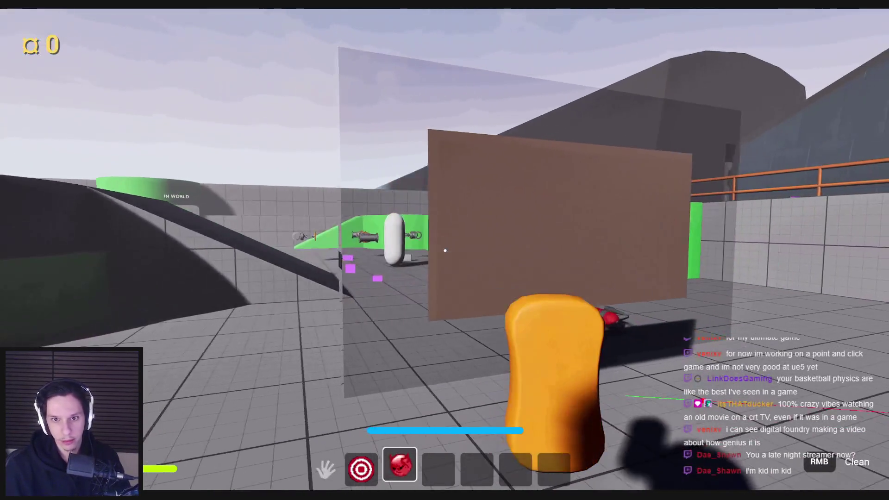
# - Scrub the brown dirt off the wall's center and left side to reveal the glass, then stop playing
pyautogui.moveTo(445, 250); pyautogui.dragTo(444, 250)
pyautogui.moveTo(376, 100)
pyautogui.mouseDown()
pyautogui.moveTo(565, 89)
pyautogui.moveTo(322, 74)
pyautogui.moveTo(426, 93)
pyautogui.moveTo(569, 88)
pyautogui.moveTo(554, 73)
pyautogui.moveTo(523, 75)
pyautogui.moveTo(648, 83)
pyautogui.moveTo(671, 179)
pyautogui.moveTo(437, 173)
pyautogui.mouseUp()
pyautogui.moveTo(675, 185)
pyautogui.mouseDown()
pyautogui.moveTo(363, 143)
pyautogui.moveTo(304, 180)
pyautogui.mouseUp()
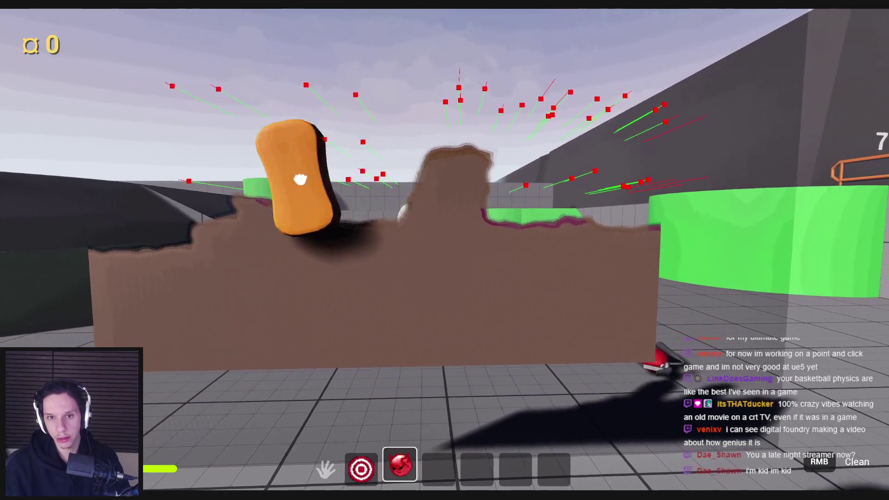
pyautogui.moveTo(88, 295)
pyautogui.mouseDown()
pyautogui.moveTo(230, 415)
pyautogui.moveTo(226, 131)
pyautogui.moveTo(200, 291)
pyautogui.mouseUp()
pyautogui.moveTo(150, 339)
pyautogui.mouseDown()
pyautogui.moveTo(429, 302)
pyautogui.moveTo(268, 235)
pyautogui.moveTo(234, 341)
pyautogui.moveTo(380, 283)
pyautogui.moveTo(437, 311)
pyautogui.moveTo(544, 159)
pyautogui.moveTo(199, 416)
pyautogui.moveTo(380, 368)
pyautogui.moveTo(648, 415)
pyautogui.moveTo(602, 363)
pyautogui.moveTo(605, 258)
pyautogui.moveTo(423, 302)
pyautogui.moveTo(575, 408)
pyautogui.moveTo(563, 416)
pyautogui.moveTo(563, 408)
pyautogui.mouseUp()
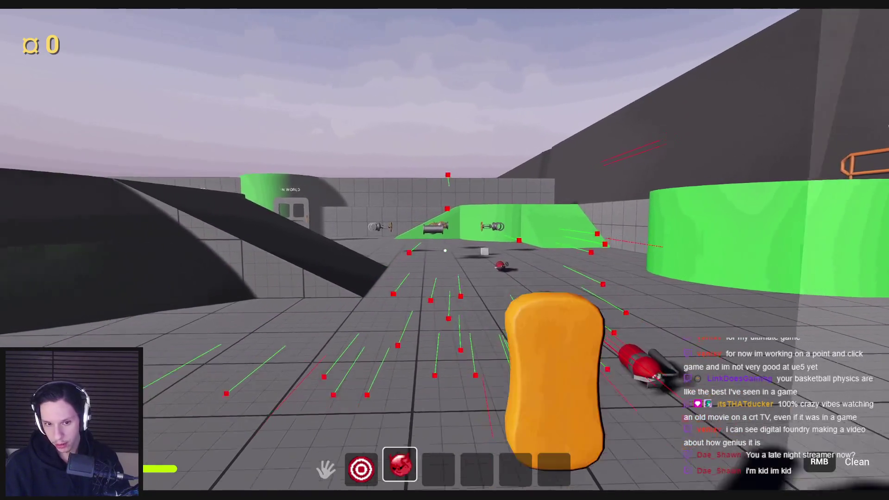
pyautogui.press('w')
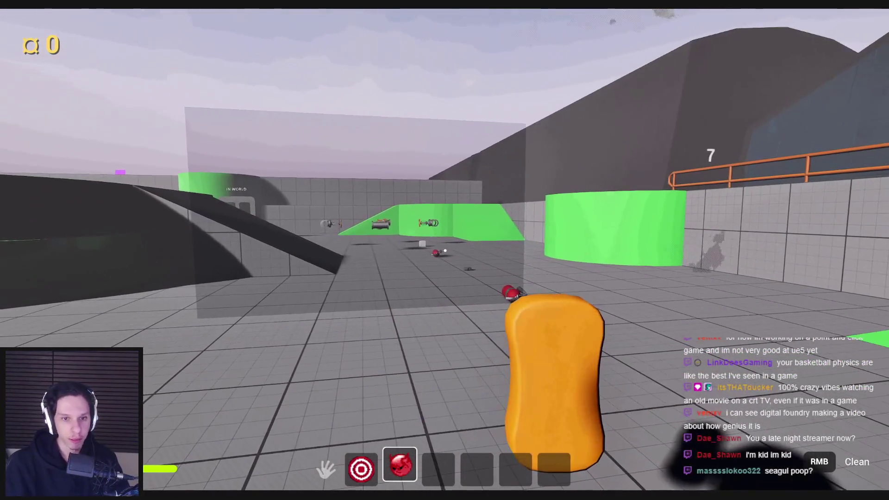
pyautogui.press('F8')
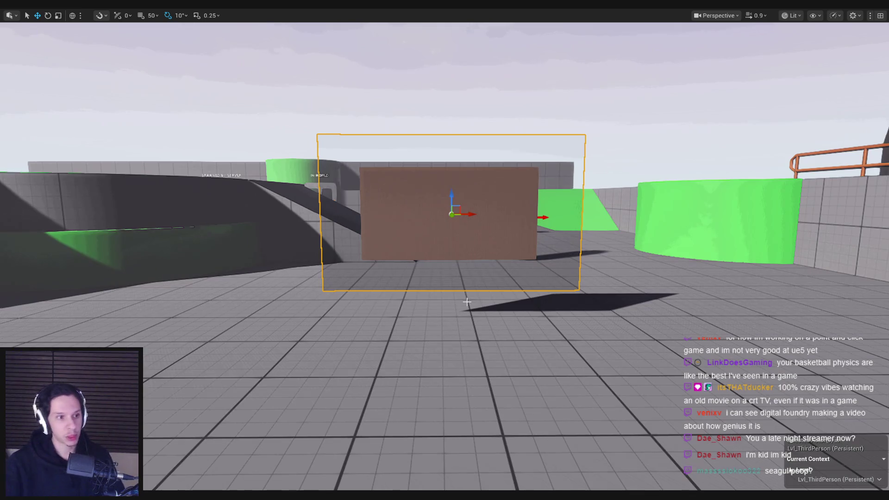
# - Move the editor view to another part of the level and start playing from there
pyautogui.press('Left')
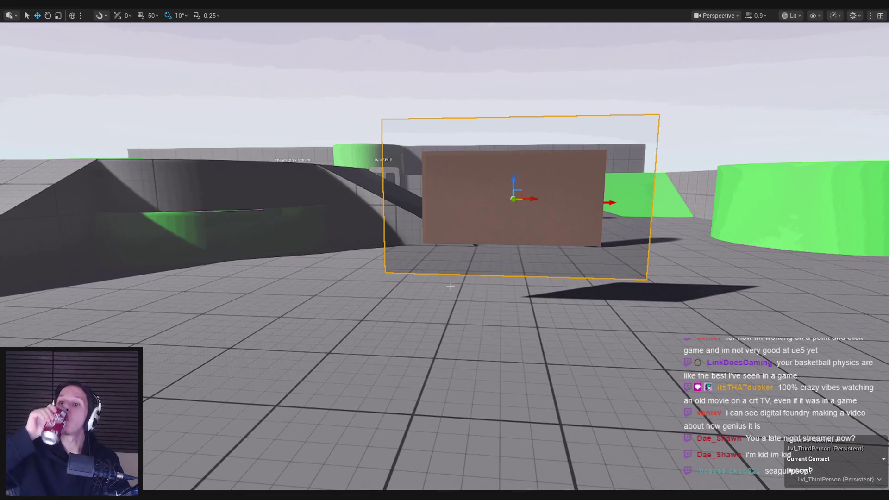
pyautogui.moveTo(453, 242); pyautogui.dragTo(384, 236)
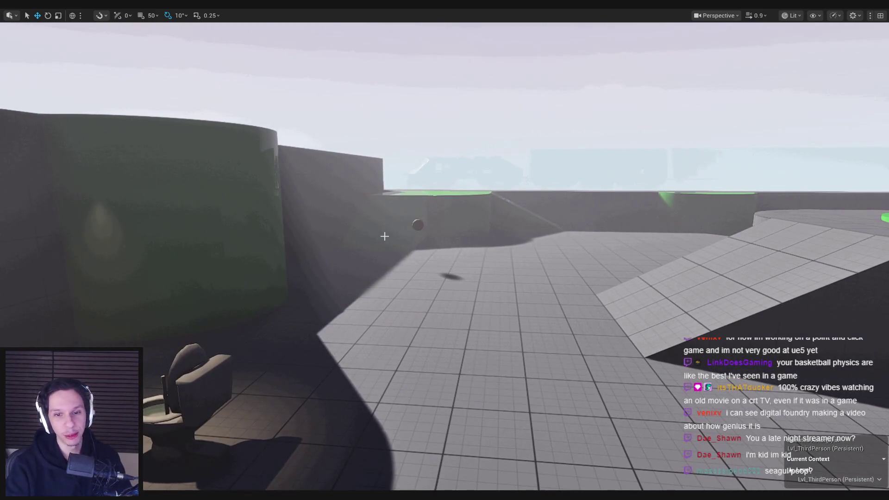
pyautogui.hotkey('alt', 'p')
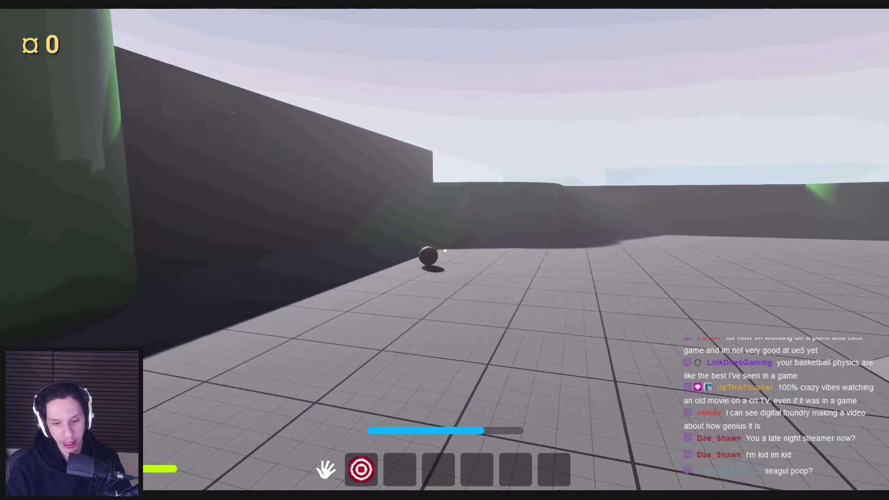
# - Walk to the ball and throw it at the hoop and backboard several times, catching it as it returns
pyautogui.press('w')
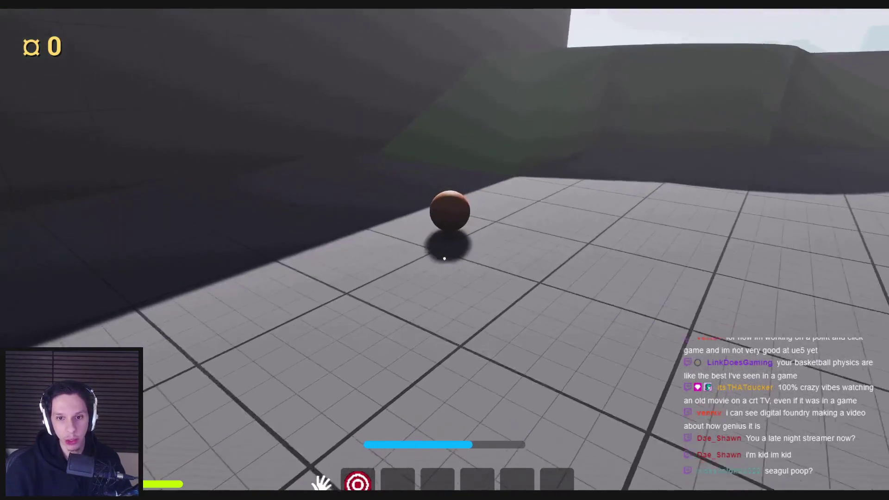
pyautogui.click(444, 250)
pyautogui.click(445, 250)
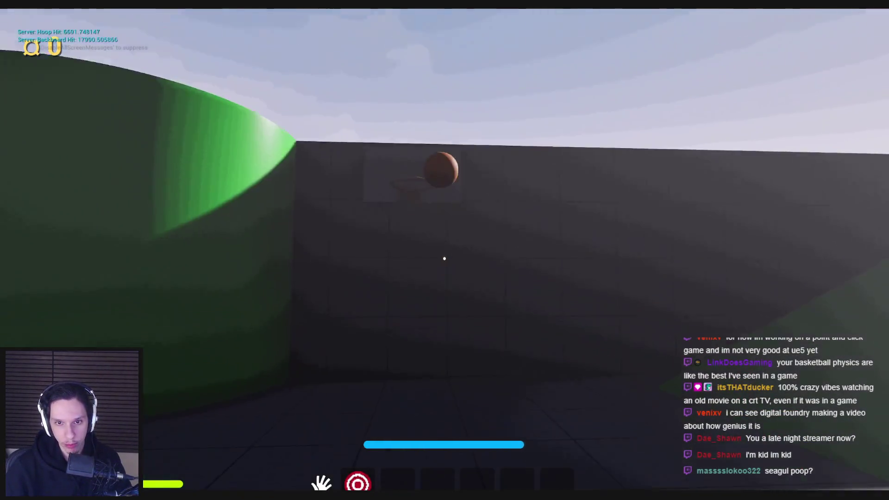
pyautogui.press('w')
pyautogui.click(445, 258)
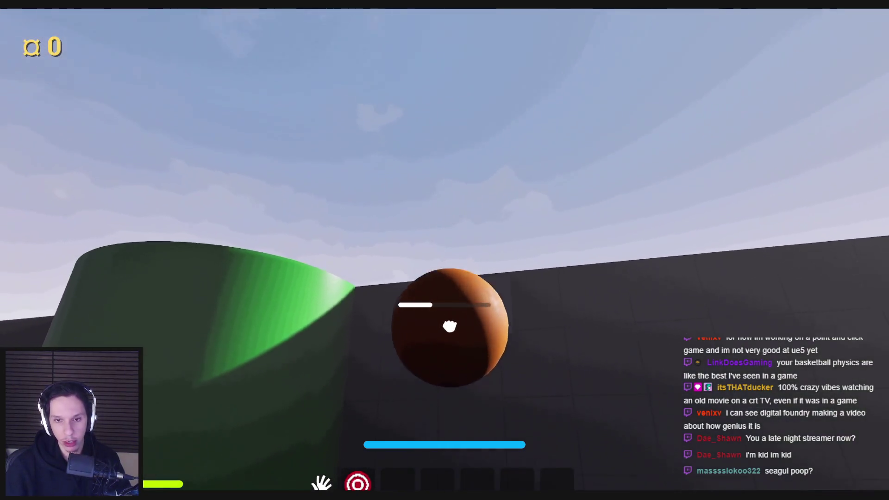
pyautogui.click(444, 258)
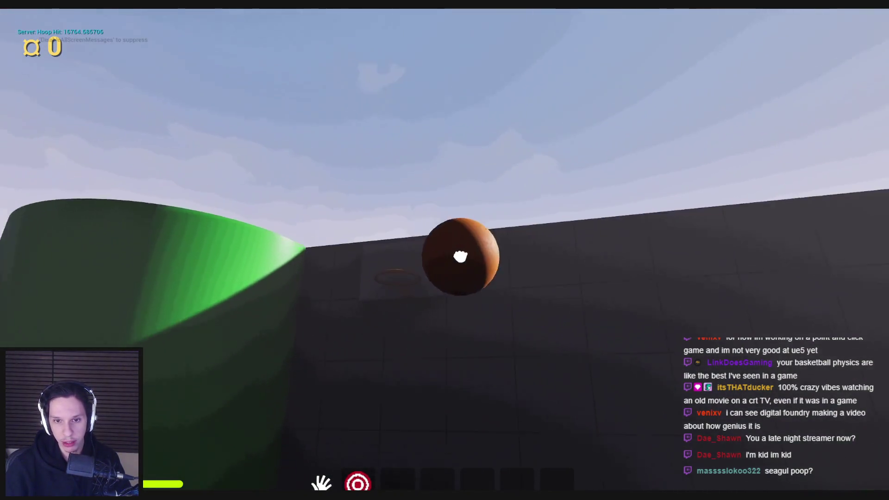
pyautogui.click(445, 258)
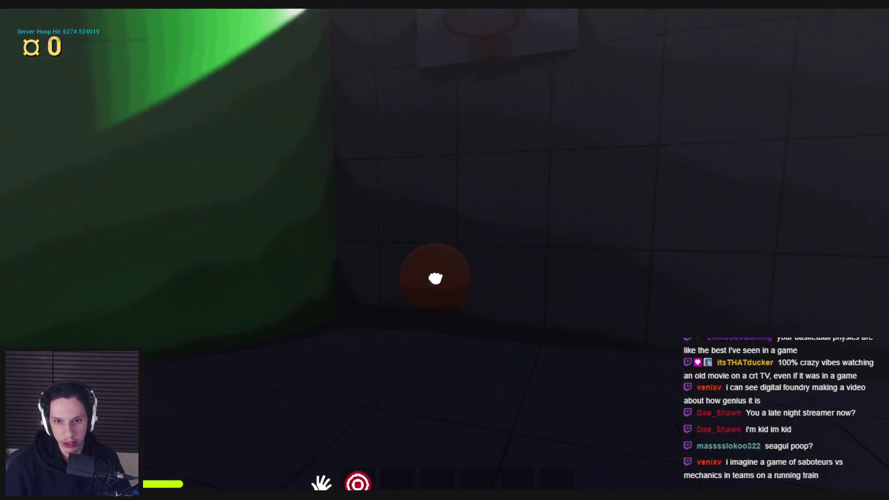
pyautogui.click(445, 258)
pyautogui.click(439, 267)
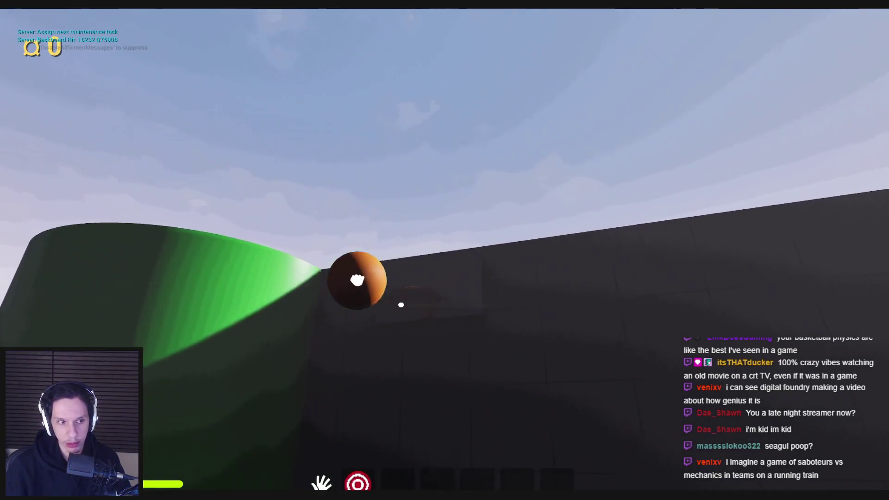
pyautogui.click(444, 259)
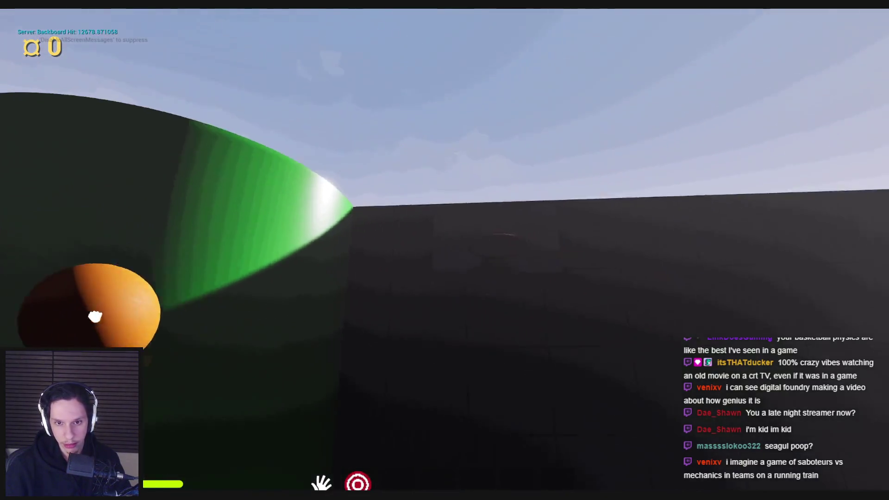
pyautogui.click(412, 288)
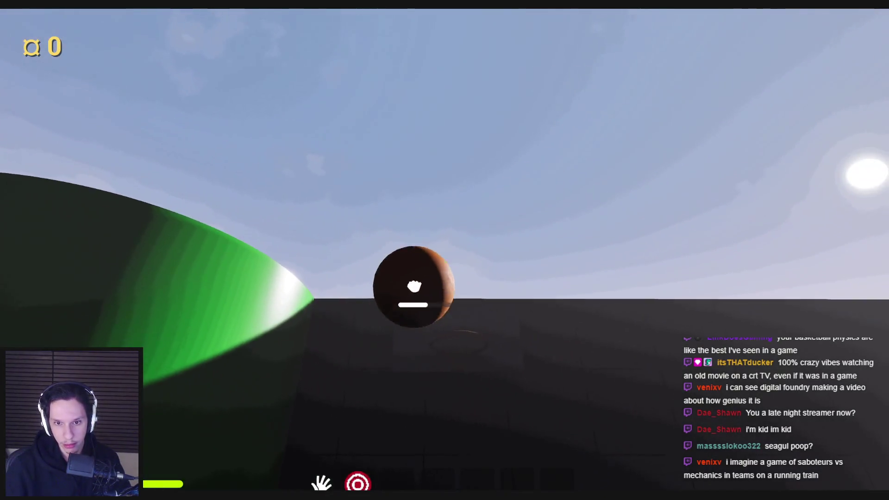
pyautogui.click(442, 271)
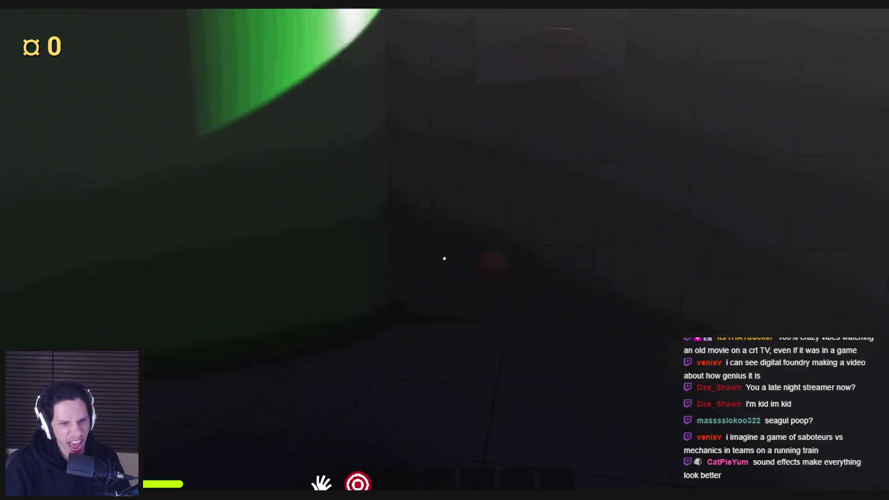
# - Grab the ball again and throw it at the hoop a few more times, then approach the hoop wall
pyautogui.click(444, 258)
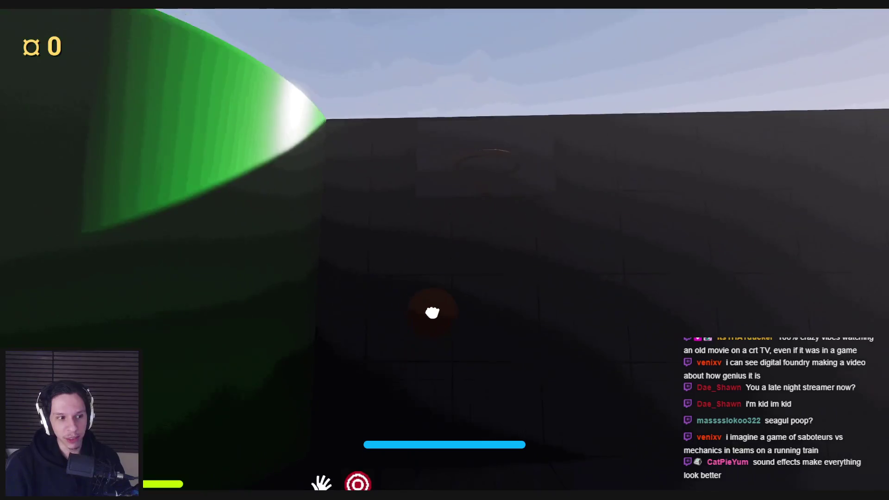
pyautogui.moveTo(432, 312)
pyautogui.mouseDown()
pyautogui.moveTo(444, 259)
pyautogui.moveTo(462, 346)
pyautogui.moveTo(445, 258)
pyautogui.mouseUp()
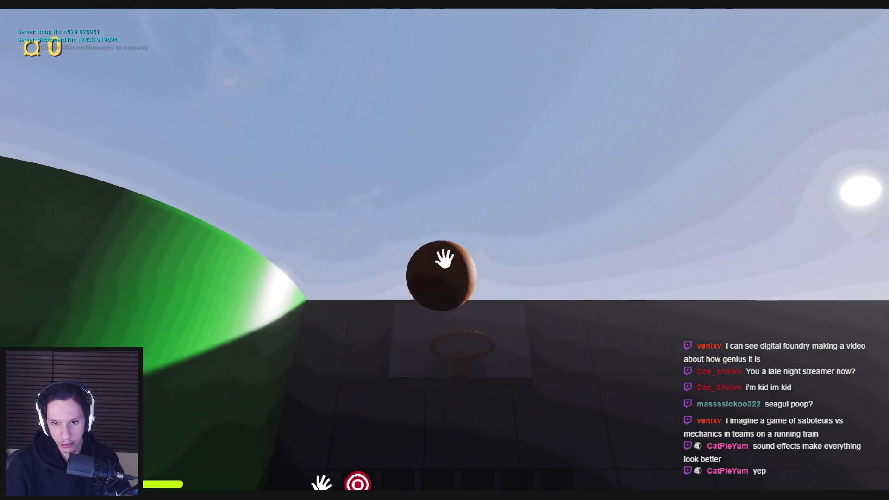
pyautogui.click(444, 258)
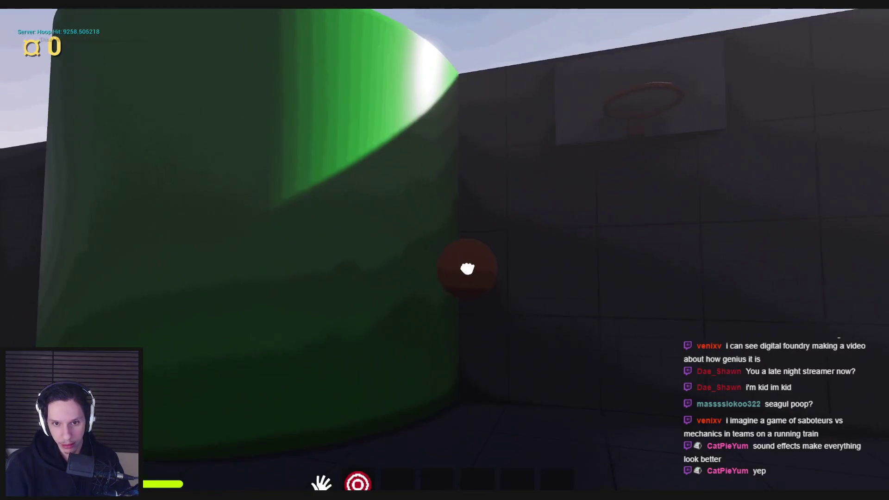
pyautogui.click(445, 259)
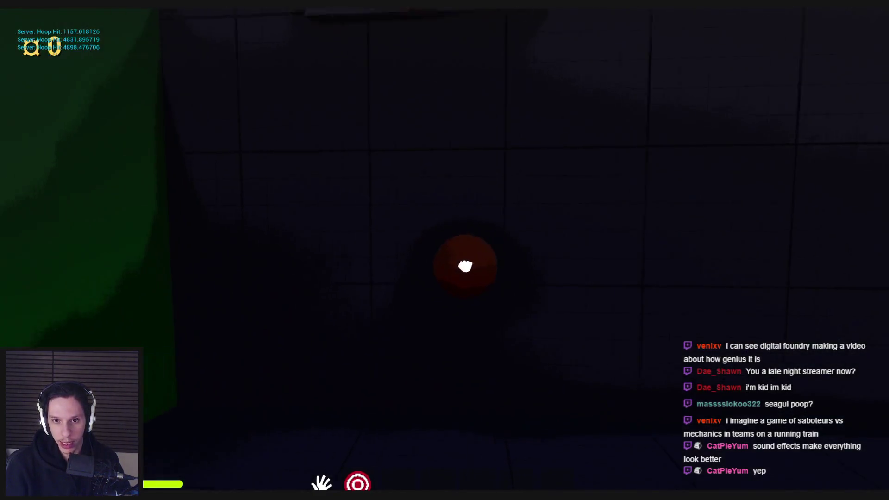
pyautogui.click(453, 260)
pyautogui.click(445, 258)
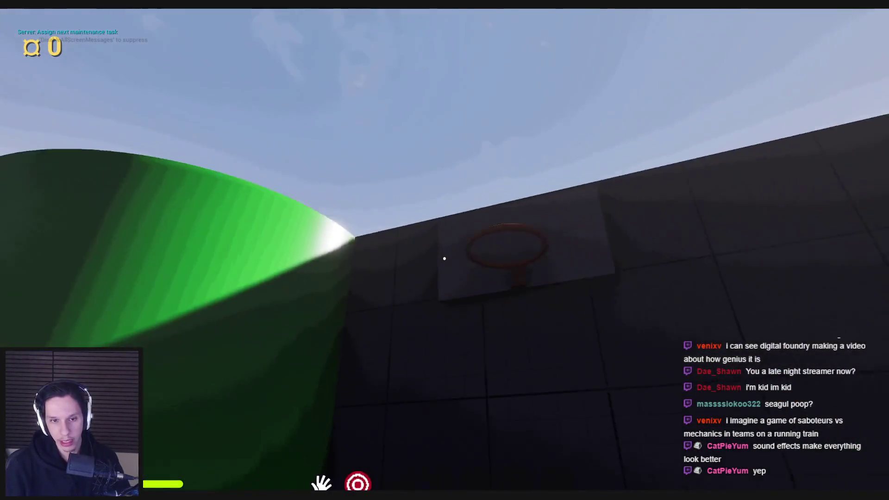
pyautogui.press('w')
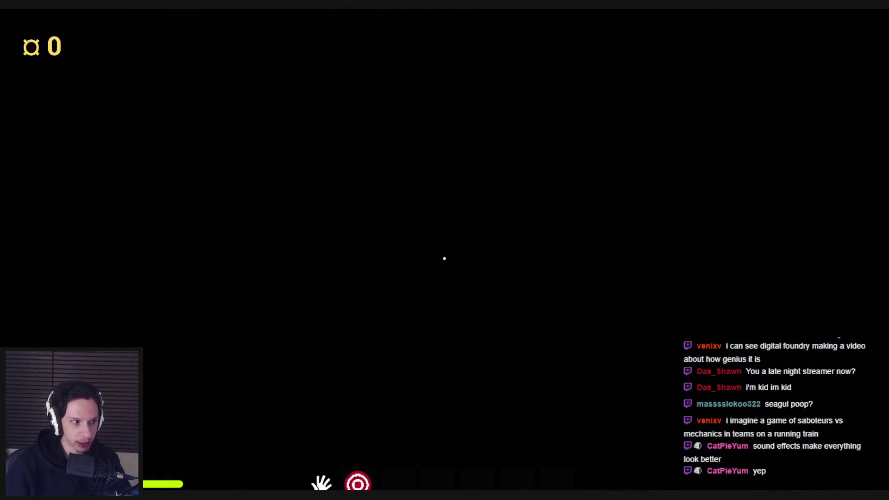
# - Stop the game, fly the editor camera over the level, and start a new play session
pyautogui.press('Escape')
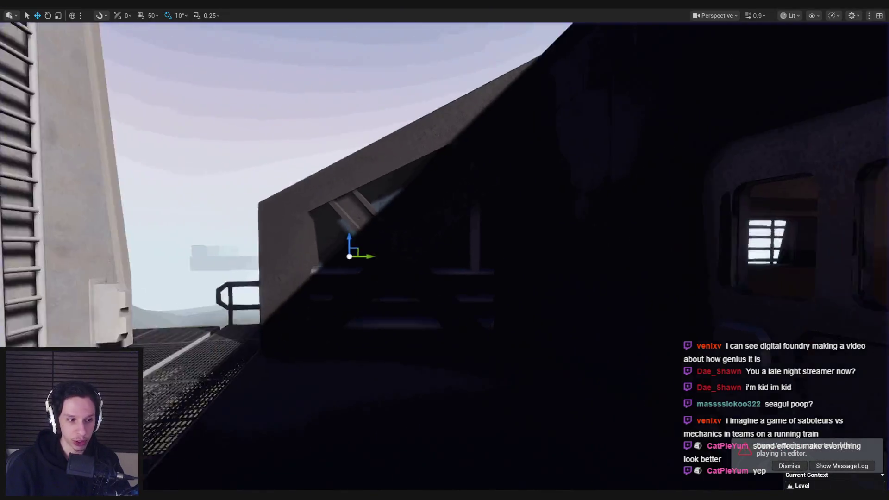
pyautogui.scroll(2, 445, 256)
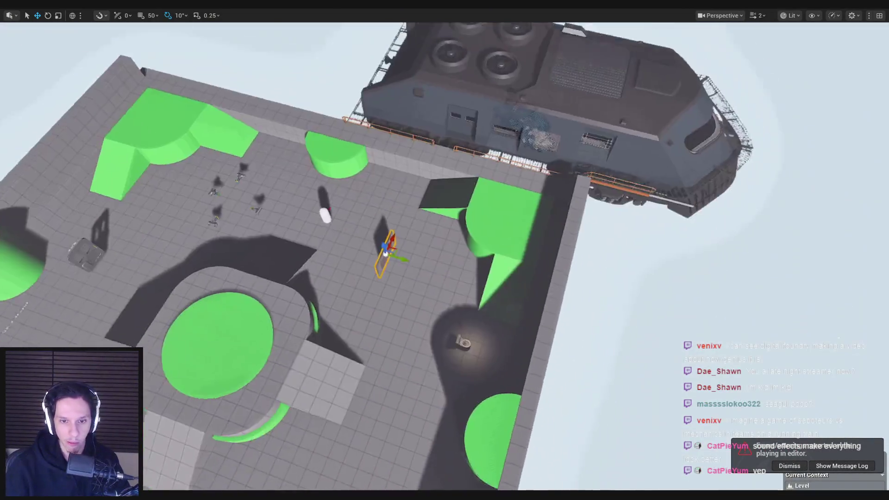
pyautogui.scroll(1, 444, 256)
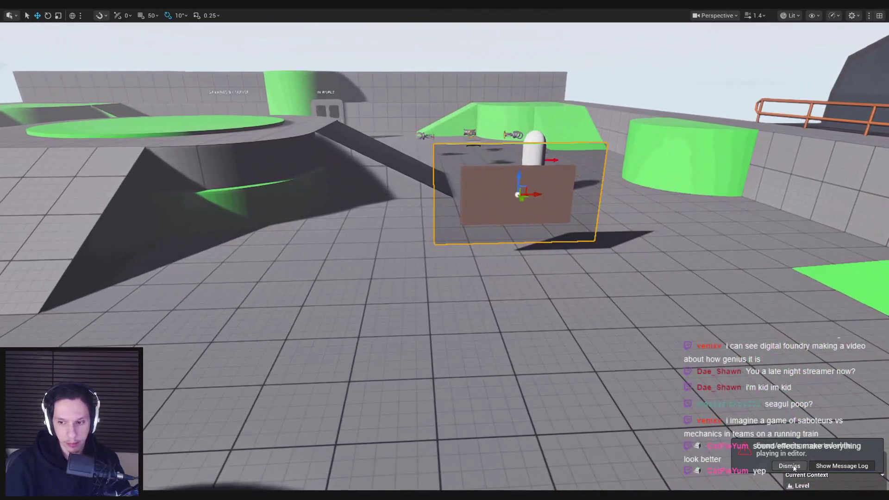
pyautogui.hotkey('alt', 'p')
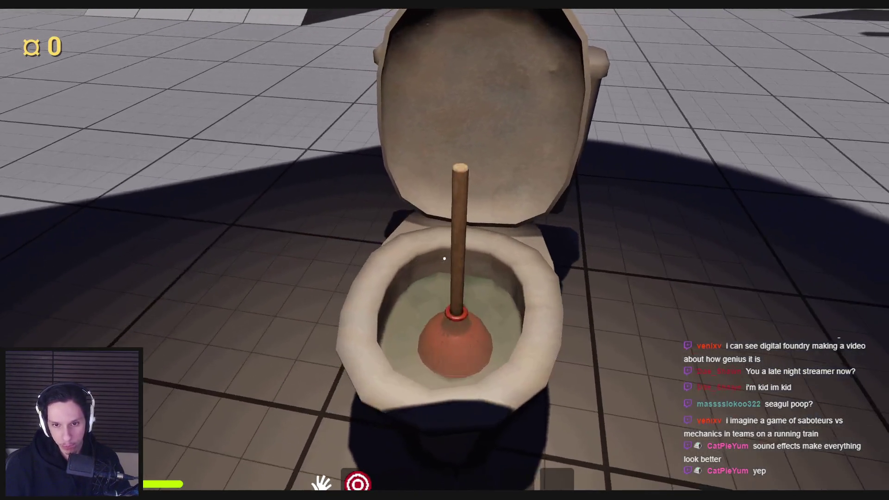
# - Pump the plunger in the toilet, then pick up the sponge, scrub a hole in the brown board, and stop
pyautogui.moveTo(446, 290)
pyautogui.mouseDown()
pyautogui.moveTo(445, 250)
pyautogui.moveTo(491, 162)
pyautogui.moveTo(456, 238)
pyautogui.moveTo(449, 235)
pyautogui.mouseUp()
pyautogui.press('w')
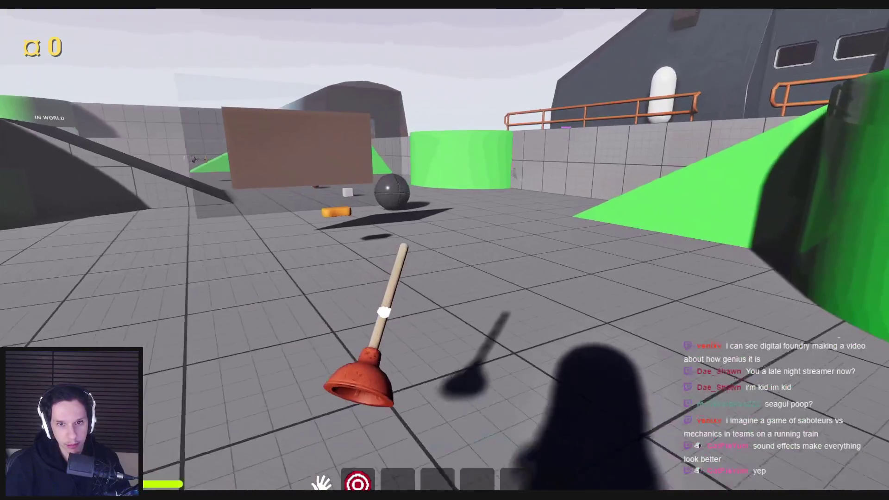
pyautogui.click(444, 259)
pyautogui.moveTo(453, 264)
pyautogui.mouseDown()
pyautogui.moveTo(321, 235)
pyautogui.moveTo(472, 193)
pyautogui.moveTo(353, 123)
pyautogui.moveTo(318, 189)
pyautogui.moveTo(337, 298)
pyautogui.moveTo(317, 324)
pyautogui.moveTo(410, 226)
pyautogui.moveTo(387, 307)
pyautogui.moveTo(341, 357)
pyautogui.moveTo(377, 297)
pyautogui.moveTo(402, 282)
pyautogui.mouseUp()
pyautogui.press('Escape')
pyautogui.press('F11')
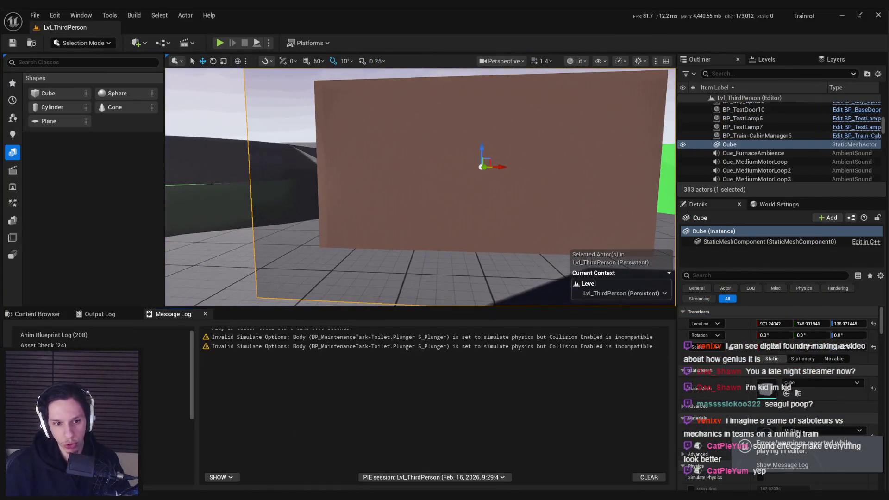
# - Open the BP_Item-CleaningSponge blueprint's collapsed ShakingTick graph from the project assets
pyautogui.click(24, 315)
pyautogui.press('F11')
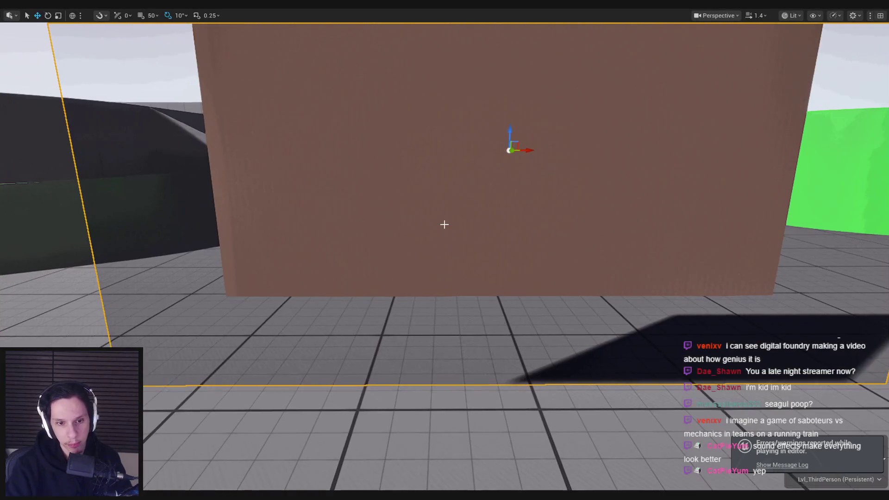
pyautogui.press('F11')
pyautogui.doubleClick(265, 368)
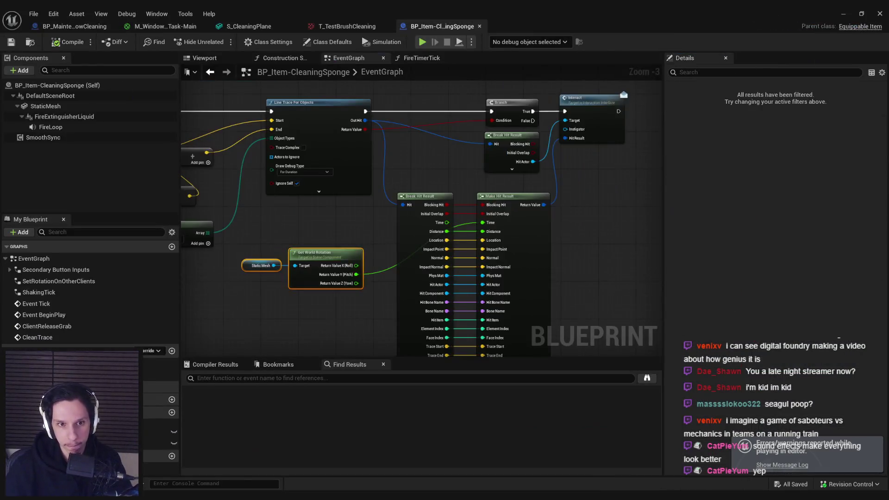
pyautogui.hotkey('alt', 'Right')
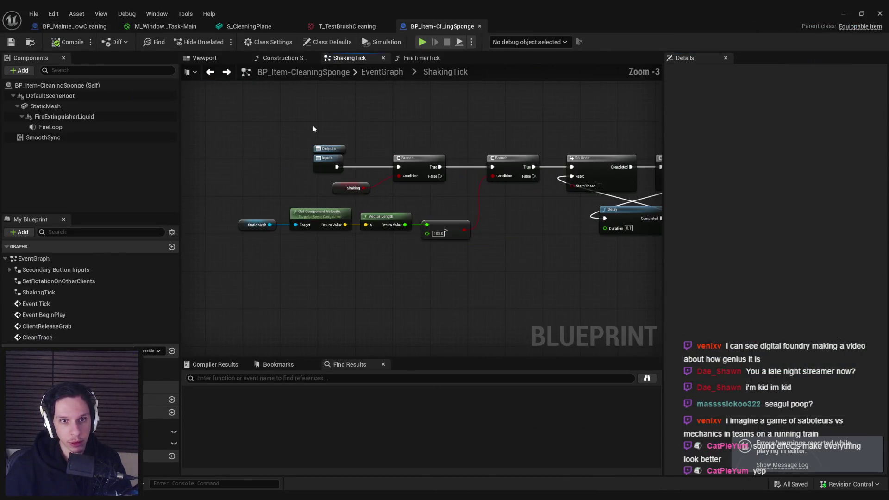
# - Change the ShakingTick velocity threshold from 100.0 to 50.0, save the blueprint, and start playing
pyautogui.scroll(3, 374, 205)
pyautogui.click(429, 236)
pyautogui.write('50')
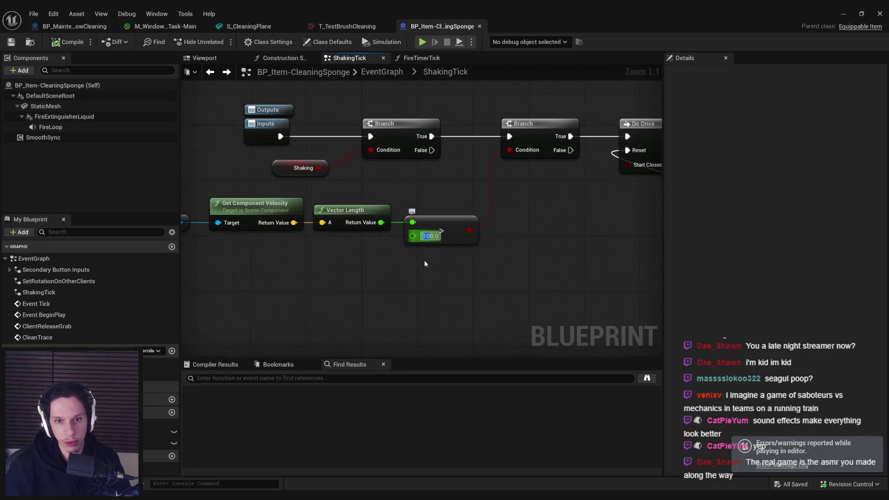
pyautogui.press('Return')
pyautogui.click(11, 42)
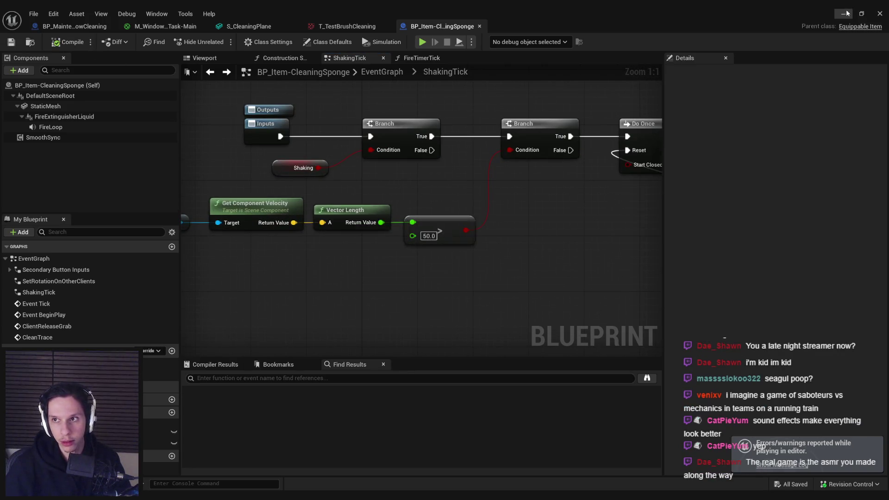
pyautogui.click(843, 14)
pyautogui.hotkey('alt', 'p')
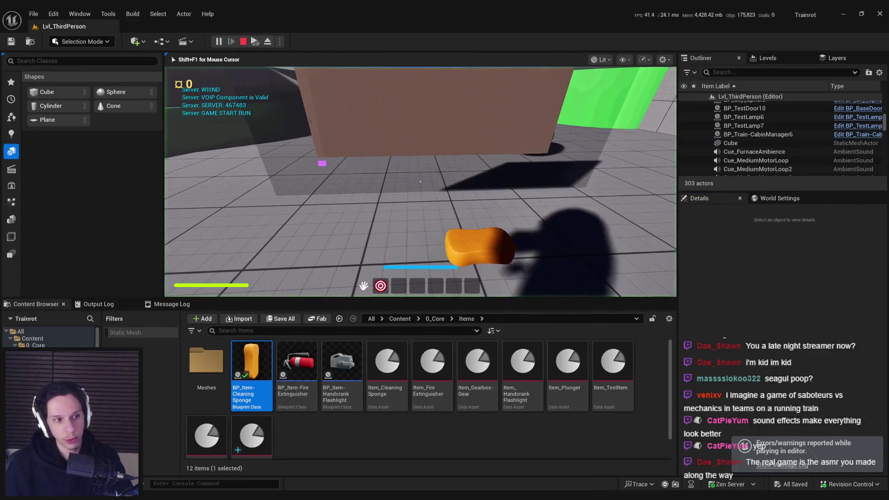
# - Pick up the sponge in fullscreen play, wipe a large upper section of the wall clean, then stop
pyautogui.press('F11')
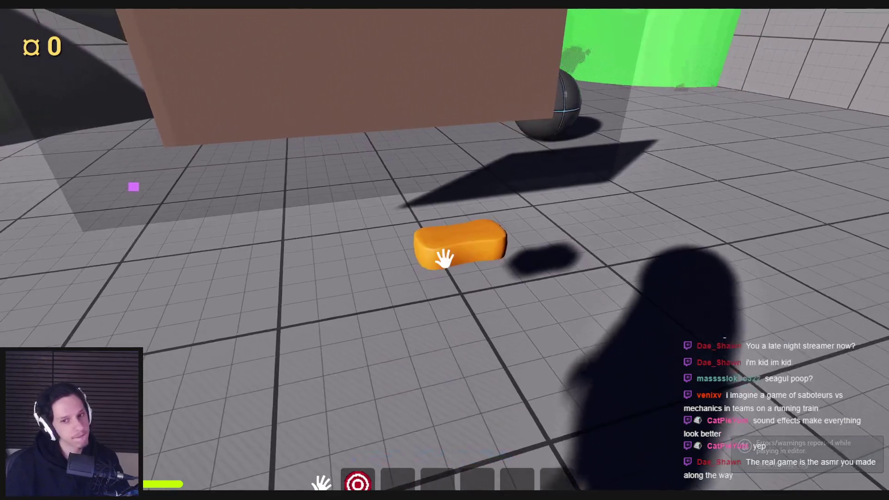
pyautogui.click(443, 257)
pyautogui.rightClick(293, 225)
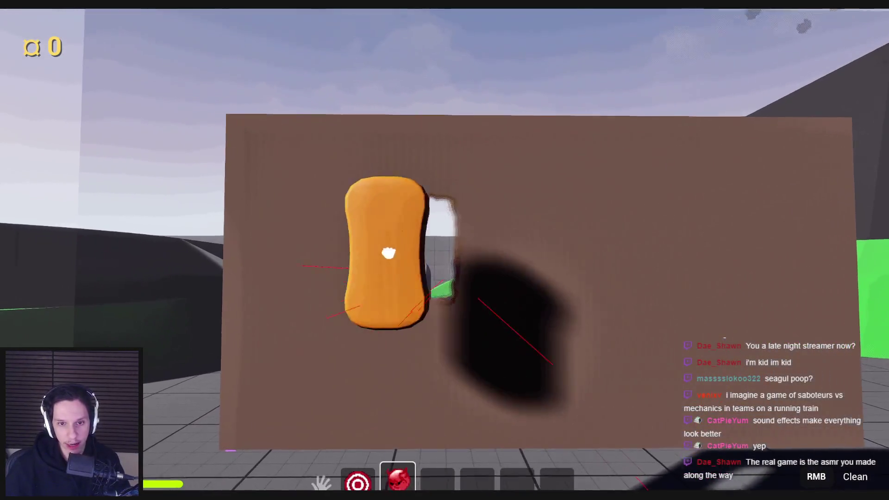
pyautogui.moveTo(294, 225)
pyautogui.mouseDown()
pyautogui.moveTo(208, 125)
pyautogui.moveTo(369, 138)
pyautogui.moveTo(558, 139)
pyautogui.moveTo(496, 144)
pyautogui.moveTo(532, 242)
pyautogui.moveTo(571, 198)
pyautogui.moveTo(468, 111)
pyautogui.moveTo(697, 152)
pyautogui.moveTo(595, 99)
pyautogui.moveTo(699, 256)
pyautogui.moveTo(664, 287)
pyautogui.moveTo(670, 436)
pyautogui.moveTo(718, 327)
pyautogui.moveTo(684, 446)
pyautogui.moveTo(708, 393)
pyautogui.moveTo(395, 408)
pyautogui.moveTo(718, 403)
pyautogui.moveTo(349, 417)
pyautogui.moveTo(432, 406)
pyautogui.moveTo(599, 307)
pyautogui.moveTo(680, 188)
pyautogui.moveTo(684, 337)
pyautogui.moveTo(655, 357)
pyautogui.moveTo(334, 316)
pyautogui.moveTo(425, 336)
pyautogui.moveTo(398, 444)
pyautogui.moveTo(539, 443)
pyautogui.moveTo(232, 356)
pyautogui.moveTo(297, 427)
pyautogui.moveTo(230, 212)
pyautogui.moveTo(257, 255)
pyautogui.moveTo(248, 278)
pyautogui.moveTo(422, 143)
pyautogui.mouseUp()
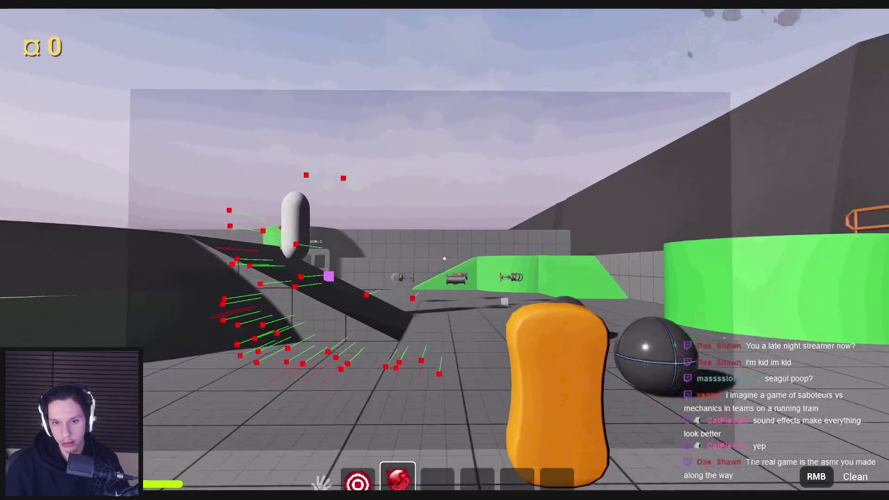
pyautogui.press('Escape')
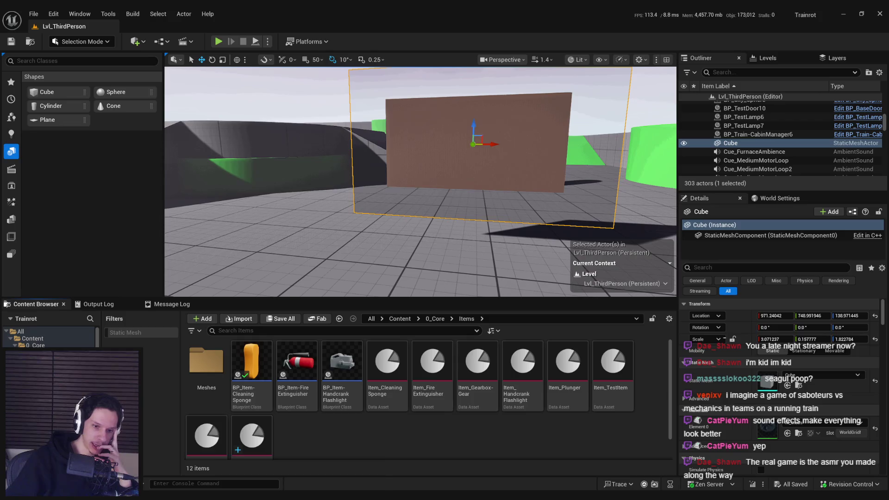
# - Bring back the BP_MaintenanceTask-WindowCleaning EventGraph, framed to show the whole Draw Texture brush chain
pyautogui.hotkey('alt', 'Tab')
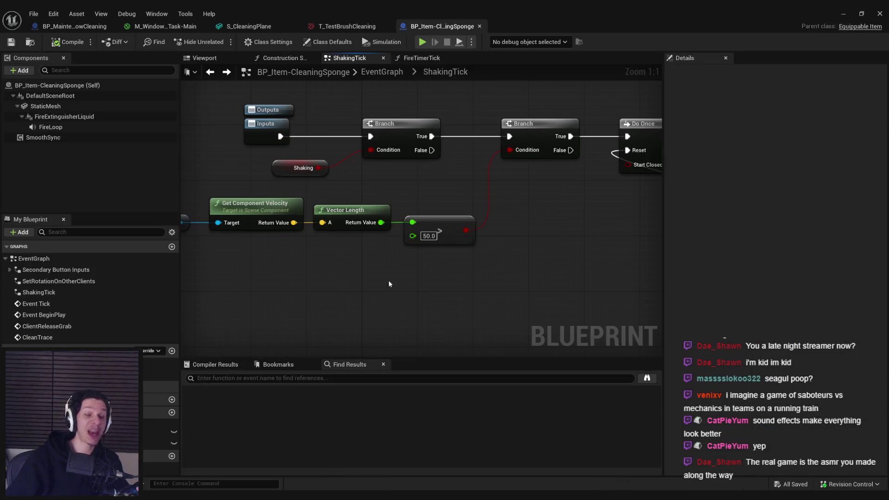
pyautogui.click(74, 26)
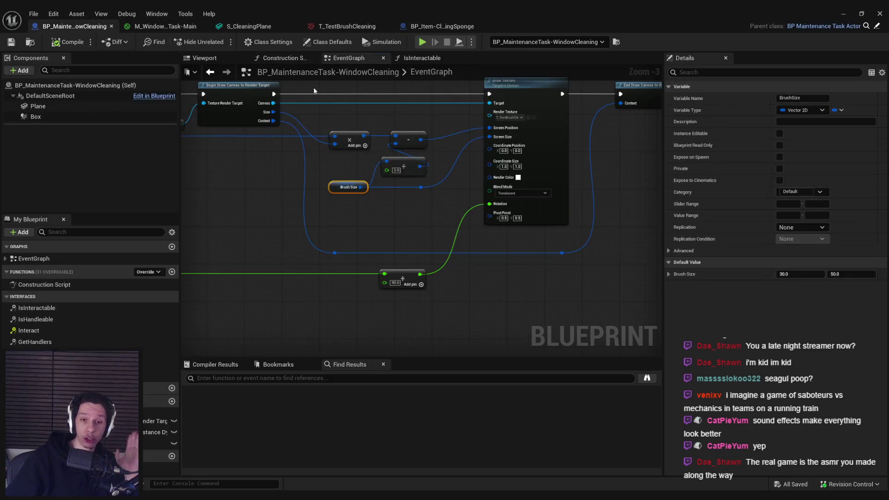
pyautogui.moveTo(275, 214)
pyautogui.mouseDown()
pyautogui.moveTo(482, 254)
pyautogui.moveTo(312, 234)
pyautogui.mouseUp()
pyautogui.scroll(-1, 485, 248)
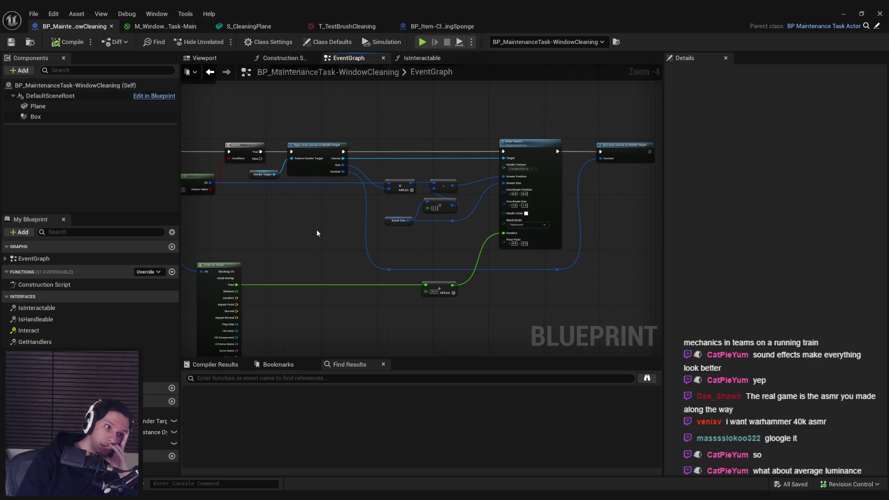
pyautogui.scroll(4, 370, 211)
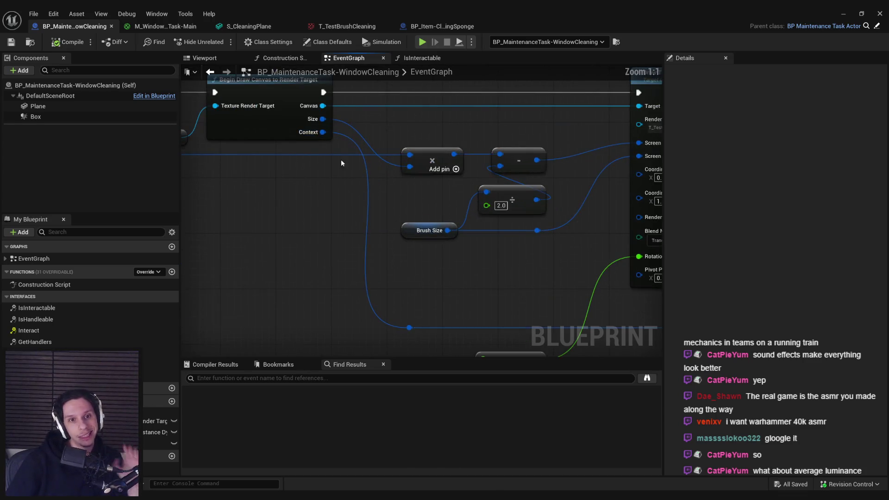
pyautogui.moveTo(323, 105)
pyautogui.mouseDown()
pyautogui.moveTo(380, 114)
pyautogui.moveTo(343, 210)
pyautogui.moveTo(408, 212)
pyautogui.moveTo(341, 184)
pyautogui.moveTo(362, 212)
pyautogui.mouseUp()
pyautogui.scroll(-3, 371, 210)
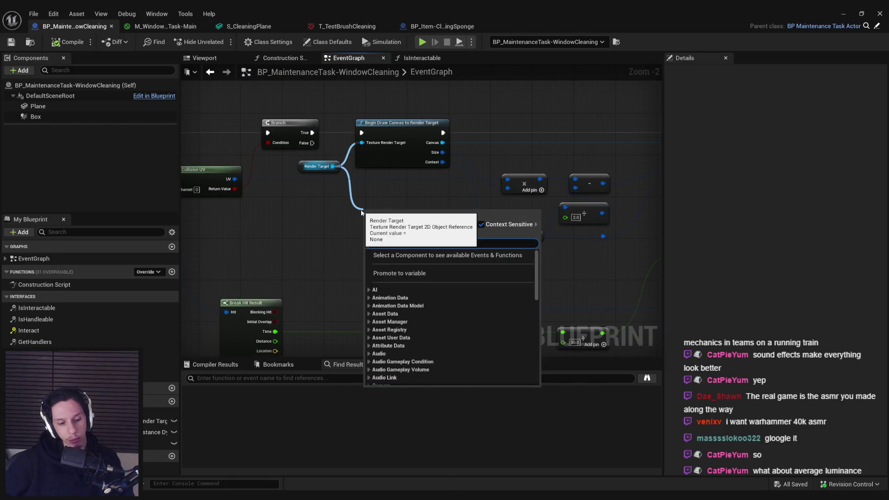
pyautogui.write('read')
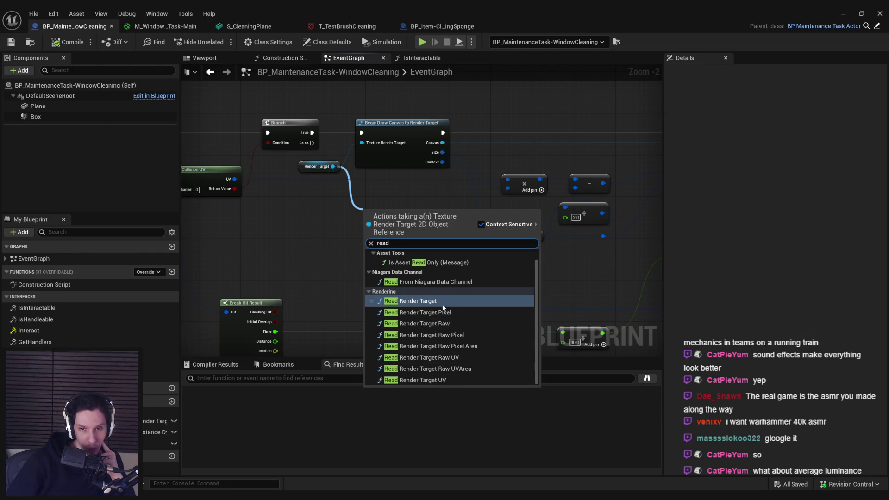
pyautogui.scroll(-2, 379, 242)
pyautogui.scroll(2, 386, 242)
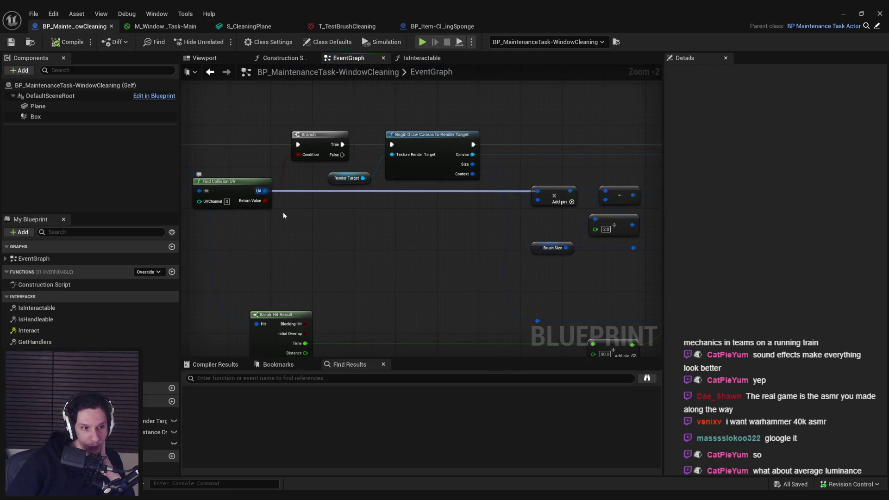
pyautogui.scroll(-1, 319, 218)
pyautogui.scroll(-1, 371, 250)
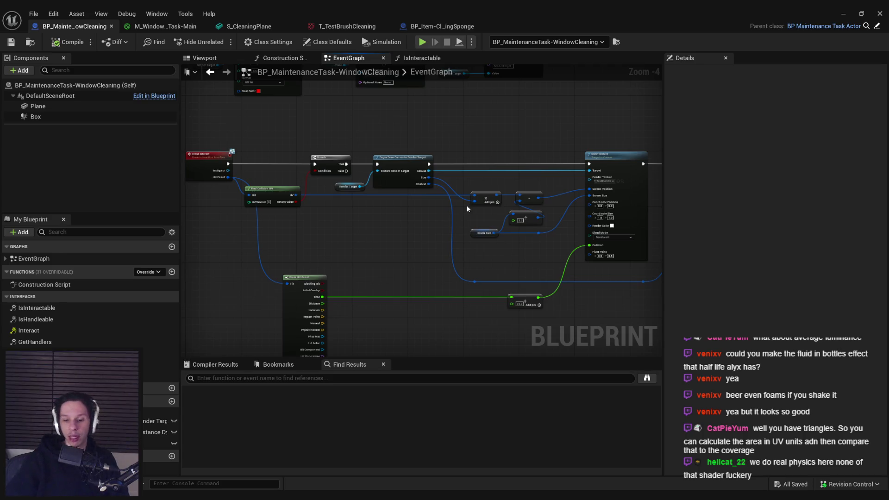
# - Take a screen capture of the event graph region and switch to freehand drawing
pyautogui.press('Print')
pyautogui.moveTo(184, 146); pyautogui.dragTo(615, 370)
pyautogui.click(621, 305)
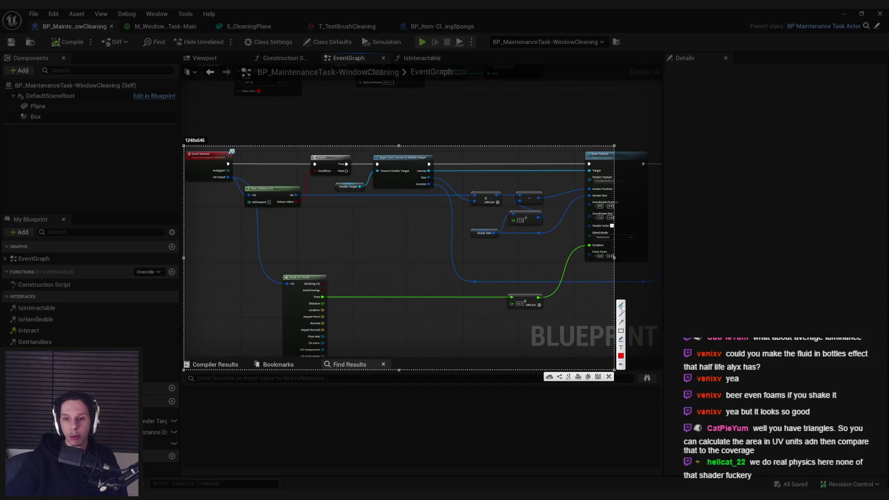
# - Draw red marks over the graph near the Add pin and subtract nodes
pyautogui.moveTo(333, 204)
pyautogui.mouseDown()
pyautogui.moveTo(337, 274)
pyautogui.moveTo(515, 258)
pyautogui.moveTo(321, 197)
pyautogui.moveTo(338, 187)
pyautogui.moveTo(337, 194)
pyautogui.mouseUp()
pyautogui.moveTo(521, 283)
pyautogui.mouseDown()
pyautogui.moveTo(521, 293)
pyautogui.moveTo(539, 296)
pyautogui.mouseUp()
pyautogui.moveTo(518, 188)
pyautogui.mouseDown()
pyautogui.moveTo(510, 196)
pyautogui.moveTo(518, 187)
pyautogui.moveTo(536, 199)
pyautogui.mouseUp()
pyautogui.moveTo(525, 198); pyautogui.dragTo(524, 202)
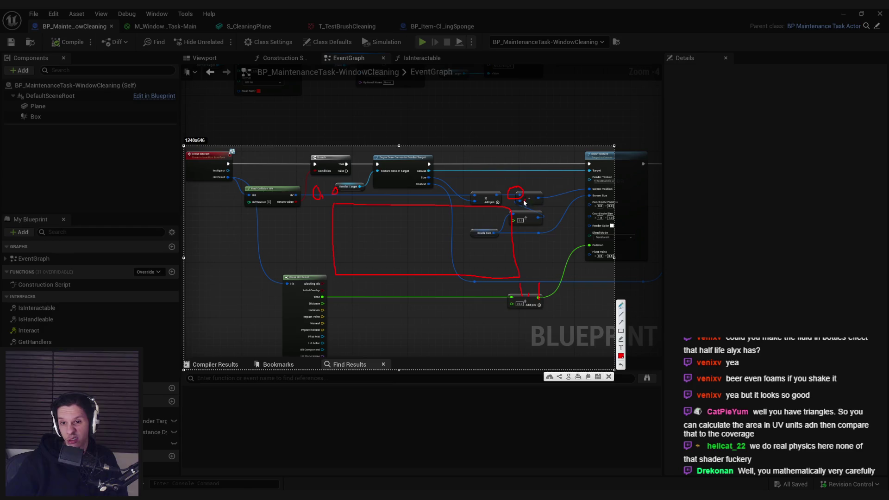
pyautogui.moveTo(315, 278)
pyautogui.mouseDown()
pyautogui.moveTo(316, 288)
pyautogui.moveTo(338, 284)
pyautogui.mouseUp()
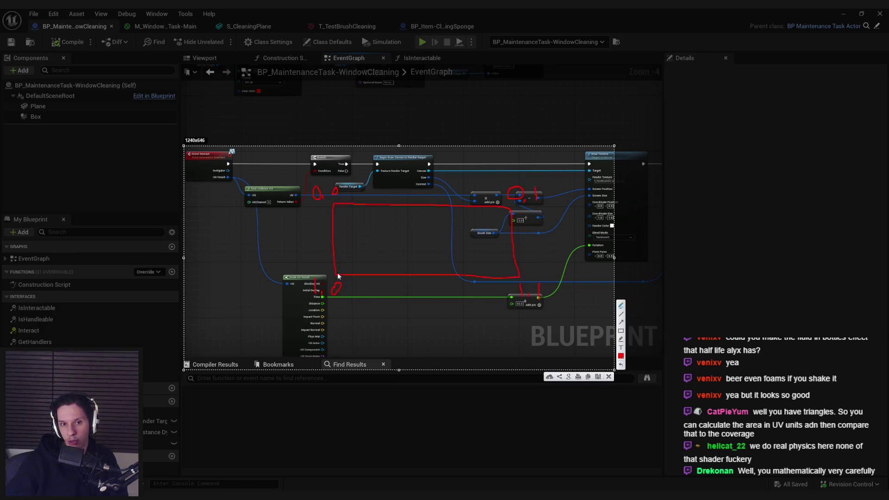
pyautogui.moveTo(337, 208); pyautogui.dragTo(337, 209)
# - Mark a red rectangle's corners with a dot inside, then close the annotation overlay
pyautogui.moveTo(509, 211); pyautogui.dragTo(509, 219)
pyautogui.moveTo(520, 279); pyautogui.dragTo(519, 279)
pyautogui.click(423, 240)
pyautogui.moveTo(333, 205); pyautogui.dragTo(335, 206)
pyautogui.moveTo(503, 209); pyautogui.dragTo(507, 214)
pyautogui.moveTo(513, 272); pyautogui.dragTo(518, 277)
pyautogui.moveTo(336, 267); pyautogui.dragTo(337, 276)
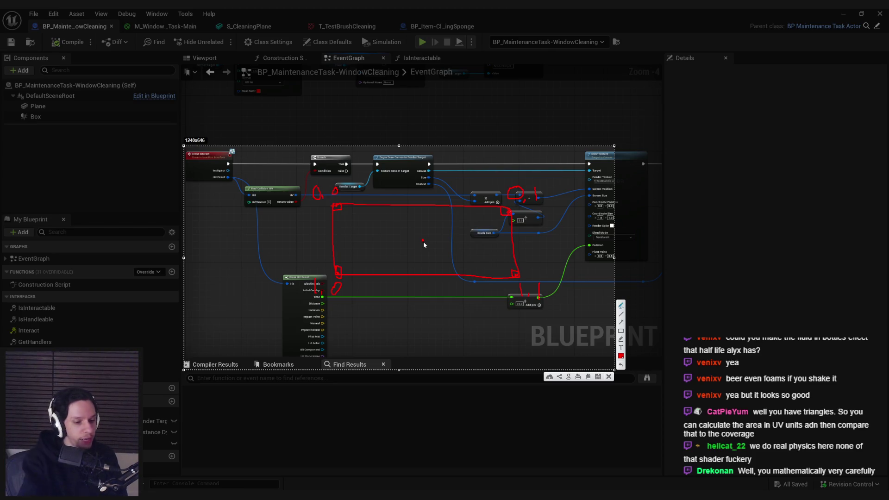
pyautogui.press('Escape')
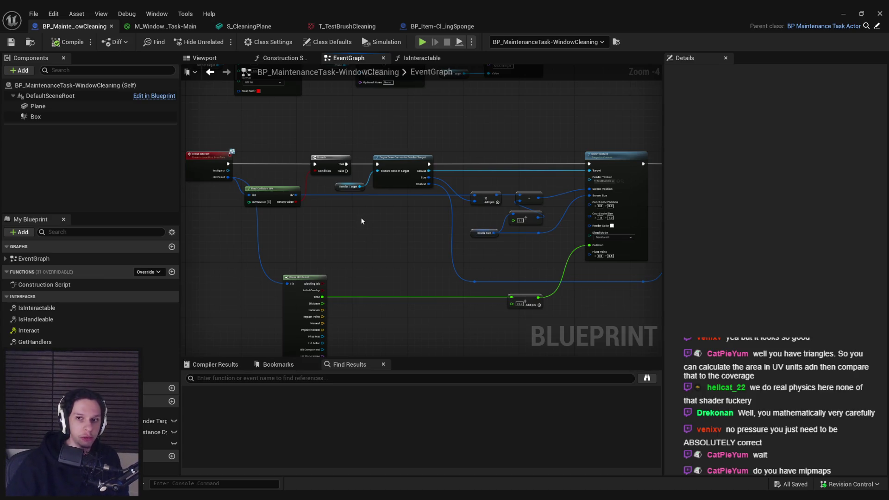
# - Pan the event graph slightly upward to view the Begin and End Draw Canvas nodes
pyautogui.moveTo(374, 246)
pyautogui.mouseDown()
pyautogui.moveTo(377, 234)
pyautogui.moveTo(326, 226)
pyautogui.mouseUp()
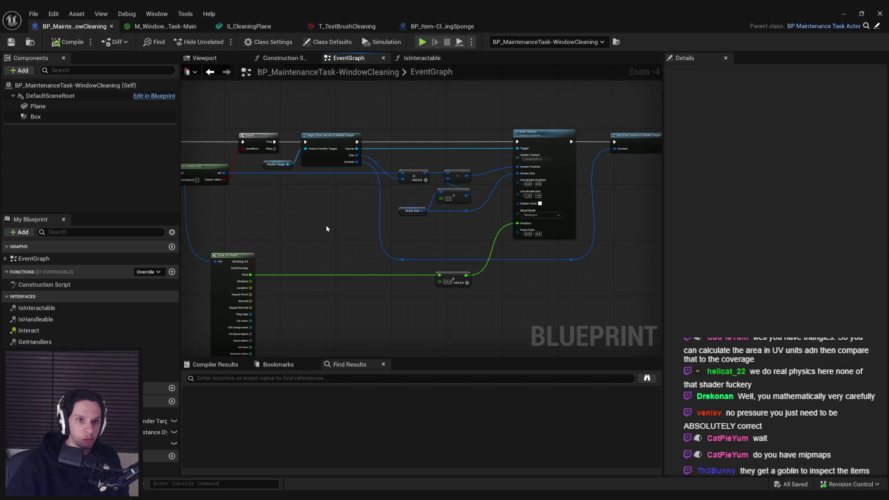
# - From Find Collision UV's UV pin, browse the Call Function, Camera, Class and Game Viewport action categories
pyautogui.scroll(3, 326, 229)
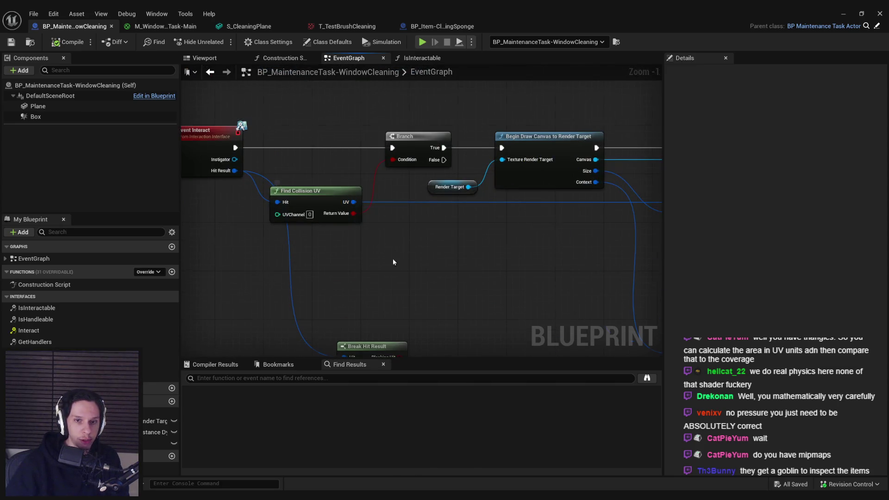
pyautogui.scroll(-2, 353, 202)
pyautogui.moveTo(291, 154)
pyautogui.mouseDown()
pyautogui.moveTo(356, 185)
pyautogui.moveTo(355, 204)
pyautogui.mouseUp()
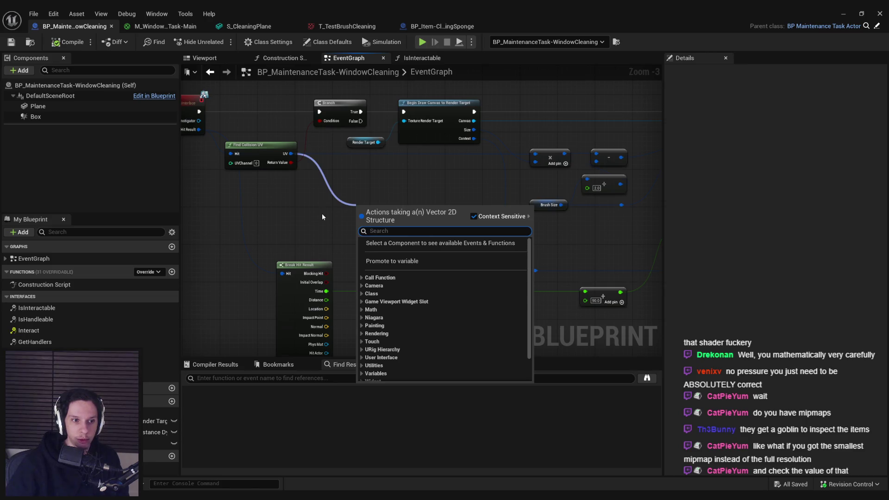
pyautogui.click(362, 278)
pyautogui.click(362, 277)
pyautogui.click(361, 286)
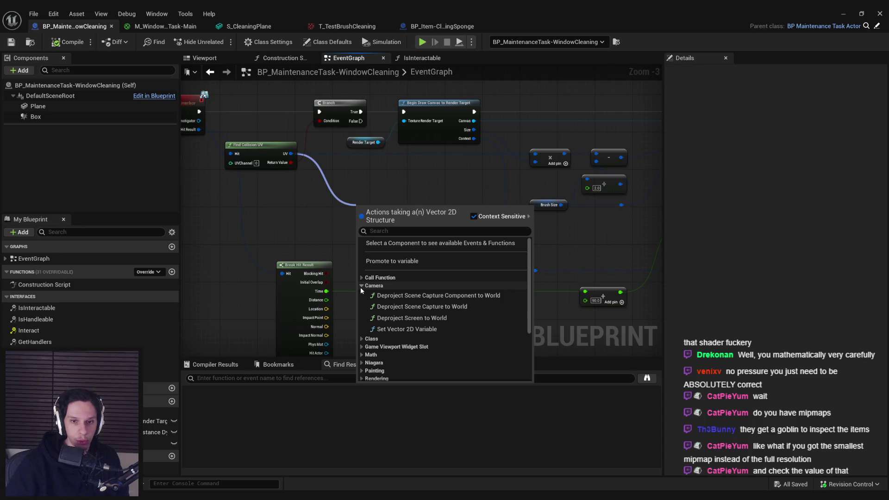
pyautogui.click(361, 287)
pyautogui.click(361, 287)
pyautogui.click(360, 288)
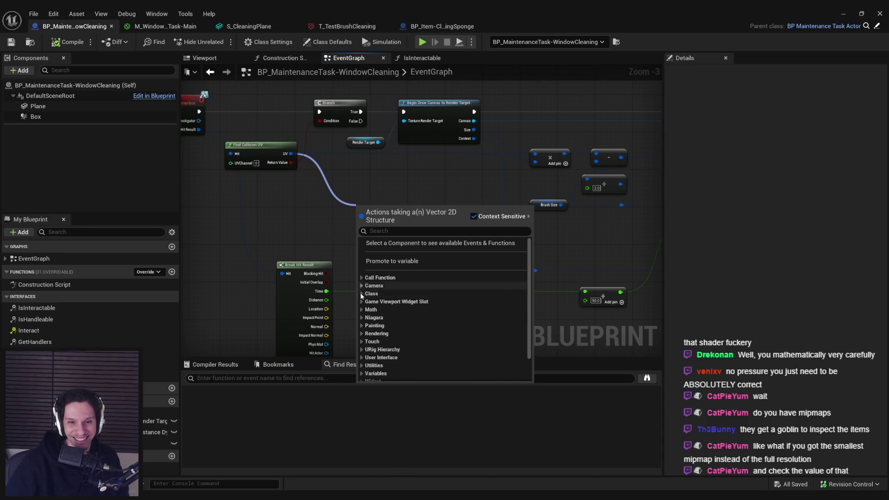
pyautogui.click(361, 294)
pyautogui.click(366, 310)
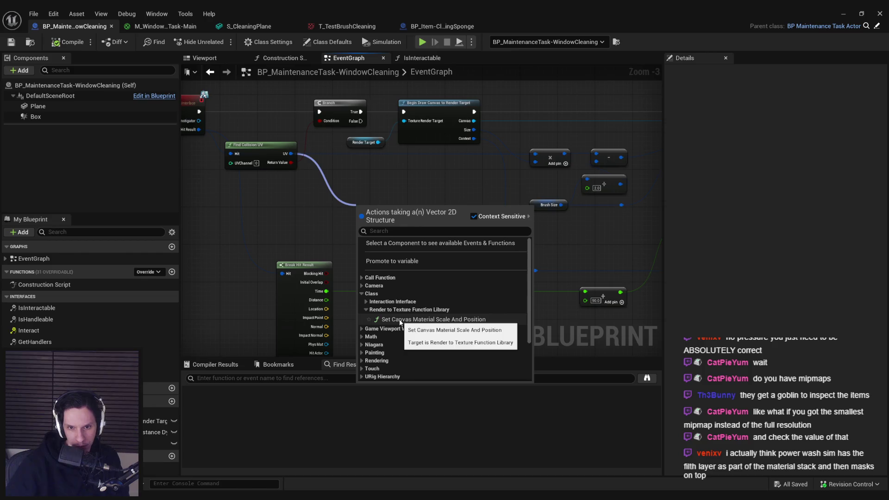
pyautogui.click(361, 294)
pyautogui.click(361, 302)
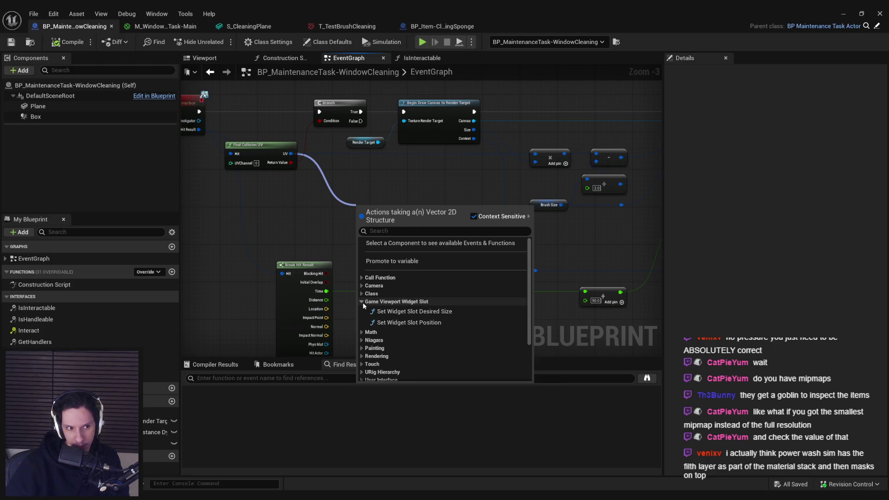
pyautogui.click(361, 302)
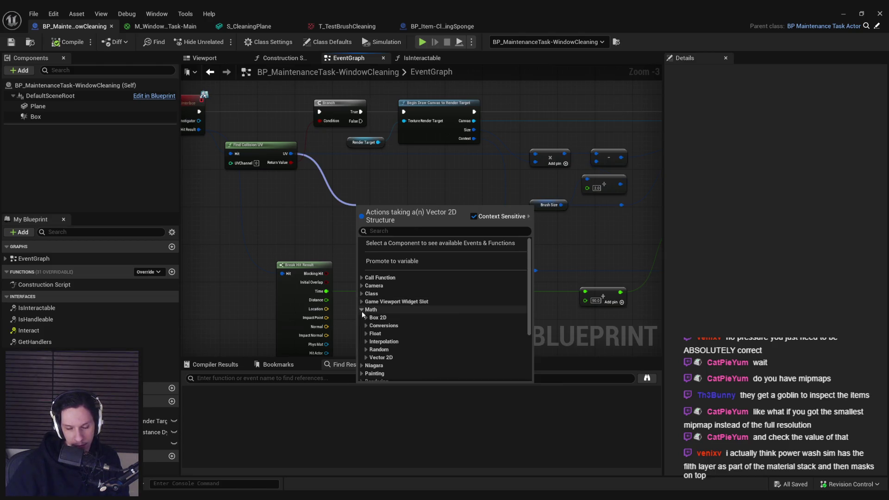
# - Under Math > Vector 2D, add a Vector2D Length node fed by the UV output
pyautogui.click(366, 326)
pyautogui.click(366, 325)
pyautogui.click(366, 342)
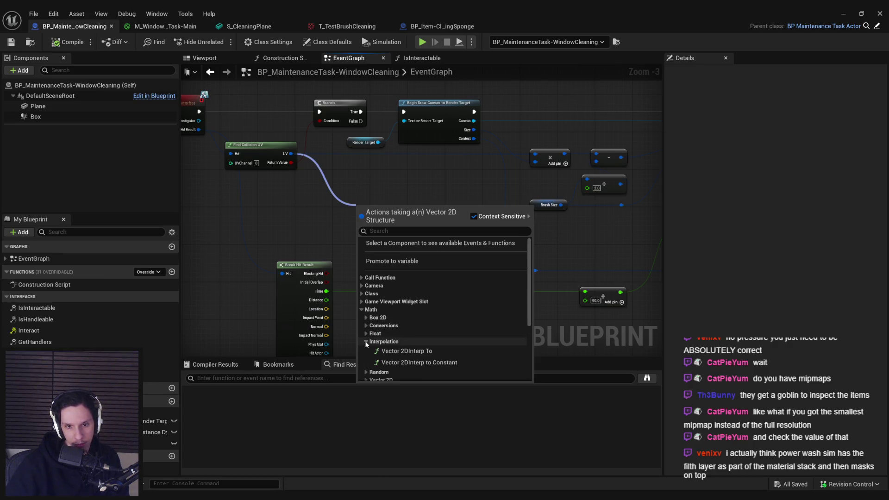
pyautogui.click(366, 342)
pyautogui.click(366, 356)
pyautogui.scroll(-2, 367, 355)
pyautogui.scroll(-5, 367, 355)
pyautogui.scroll(-6, 365, 352)
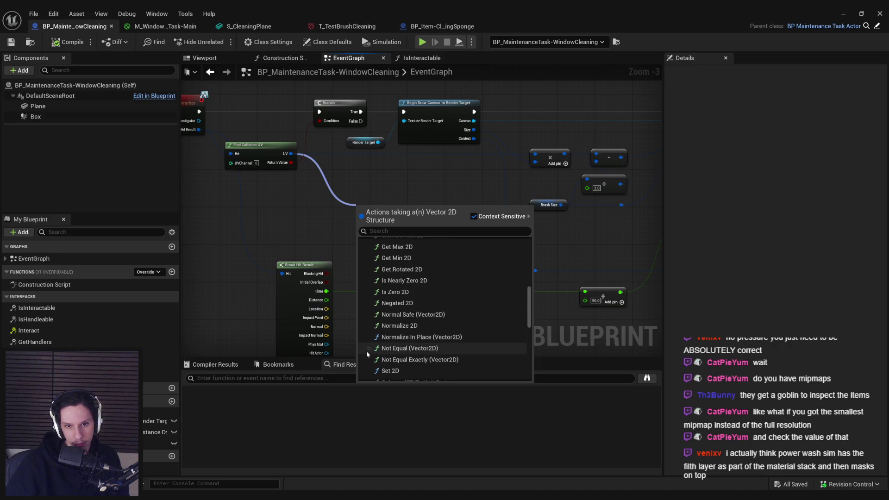
pyautogui.scroll(-6, 366, 350)
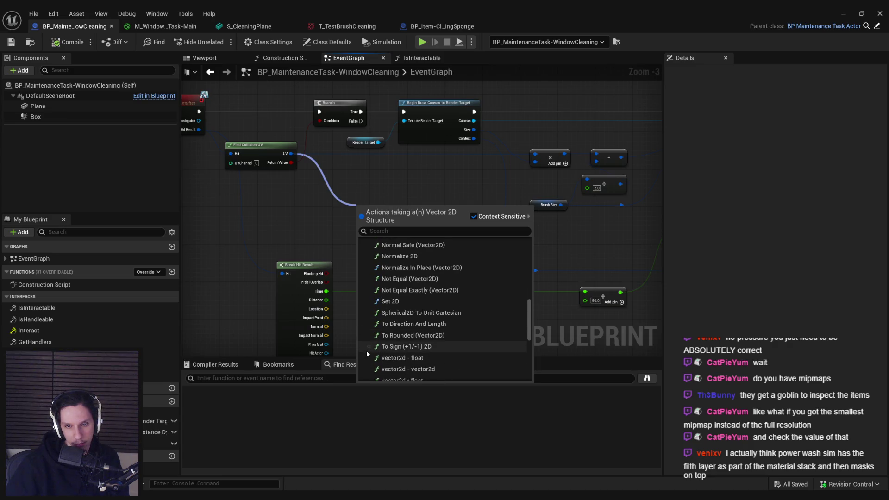
pyautogui.scroll(-7, 366, 350)
pyautogui.scroll(-5, 366, 353)
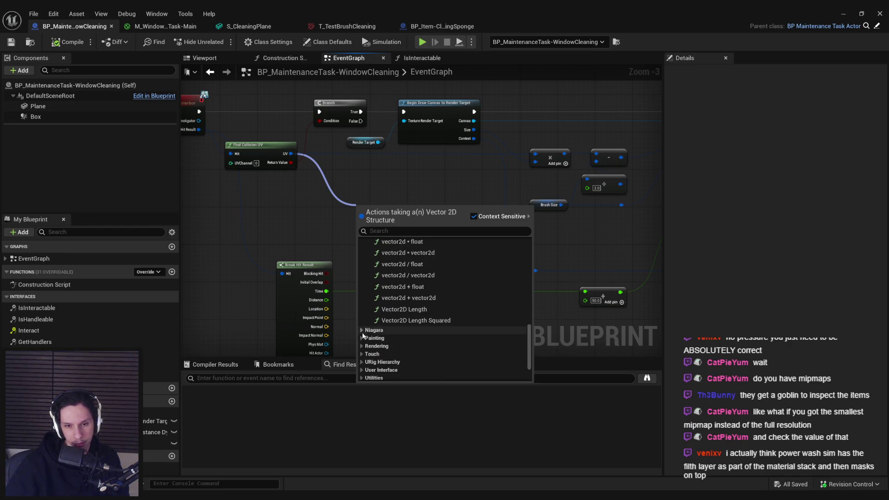
pyautogui.click(392, 310)
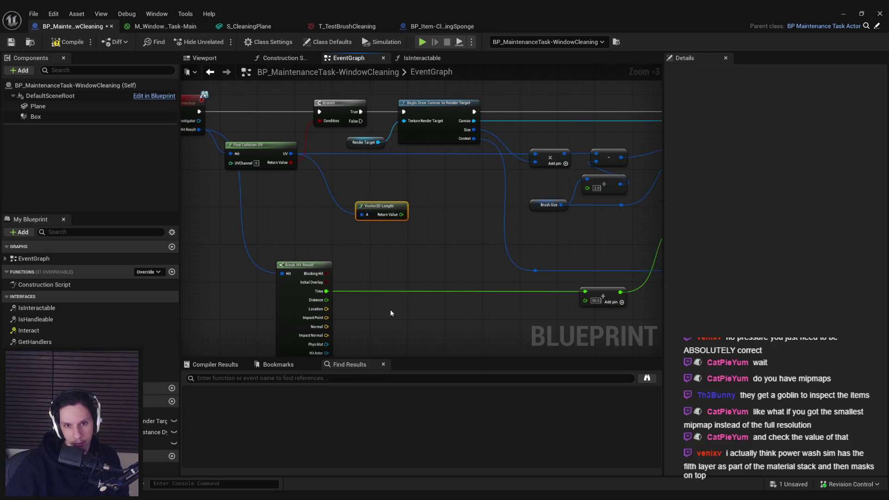
# - Delete the Vector2D Length node, then compile and save the blueprint
pyautogui.press('Delete')
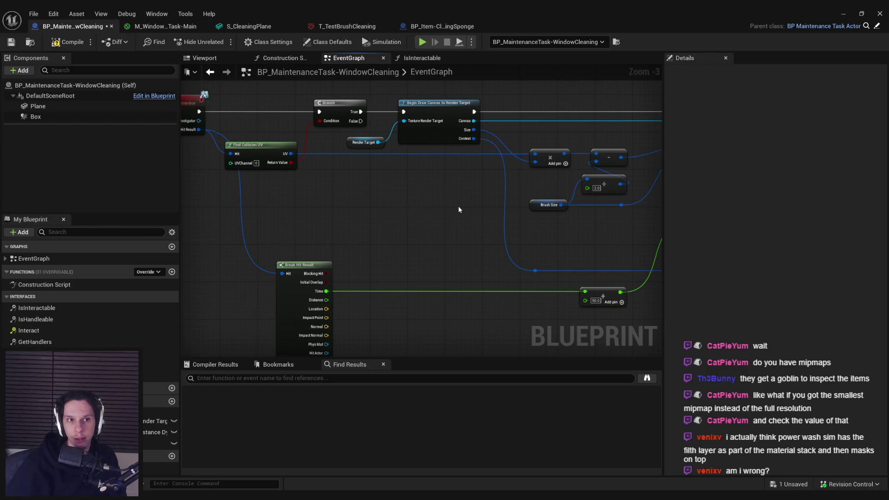
pyautogui.scroll(-1, 458, 209)
pyautogui.press('F7')
pyautogui.hotkey('ctrl', 's')
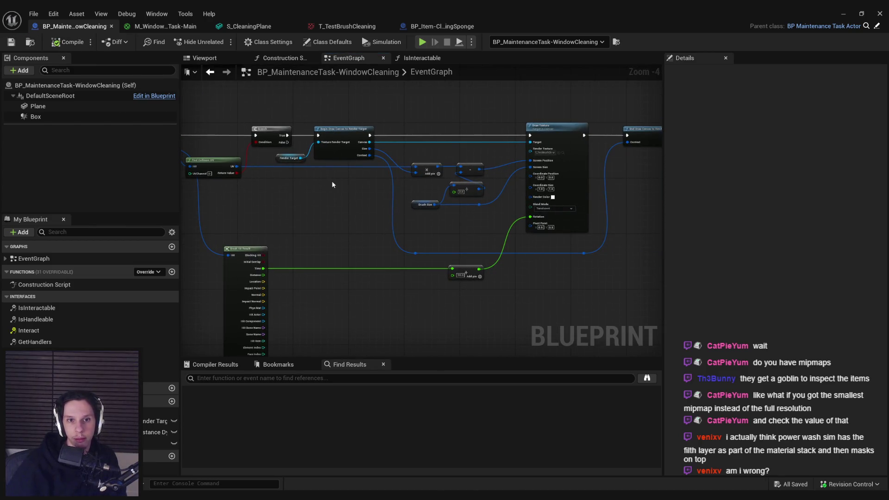
pyautogui.scroll(1, 382, 176)
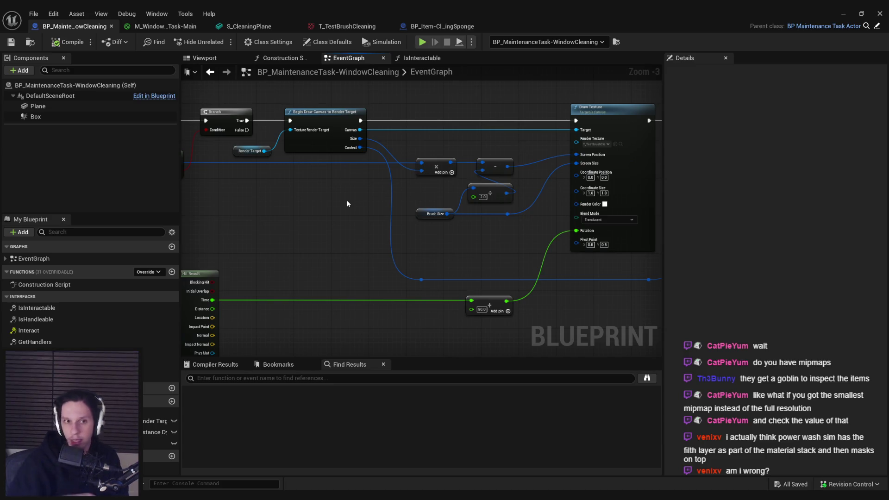
# - Add a new Boolean variable named CleanedArea to the blueprint
pyautogui.doubleClick(29, 330)
pyautogui.click(175, 402)
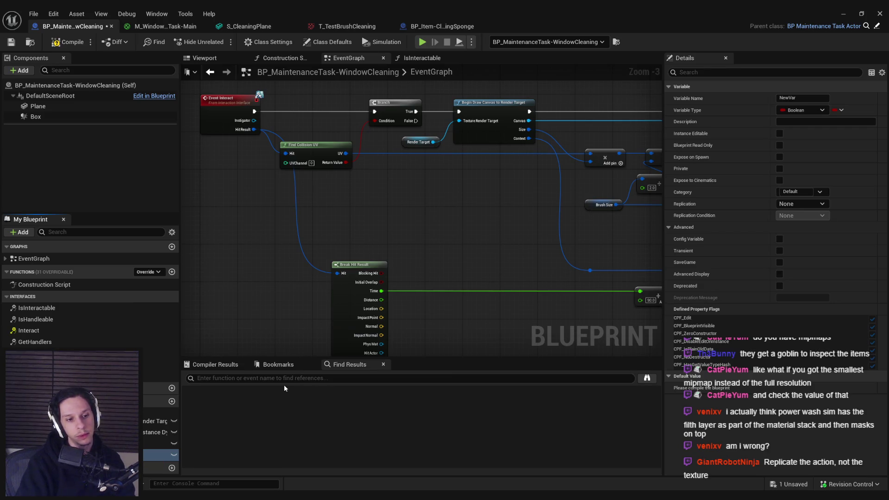
pyautogui.press('Return')
pyautogui.click(799, 110)
pyautogui.write('vector 2d')
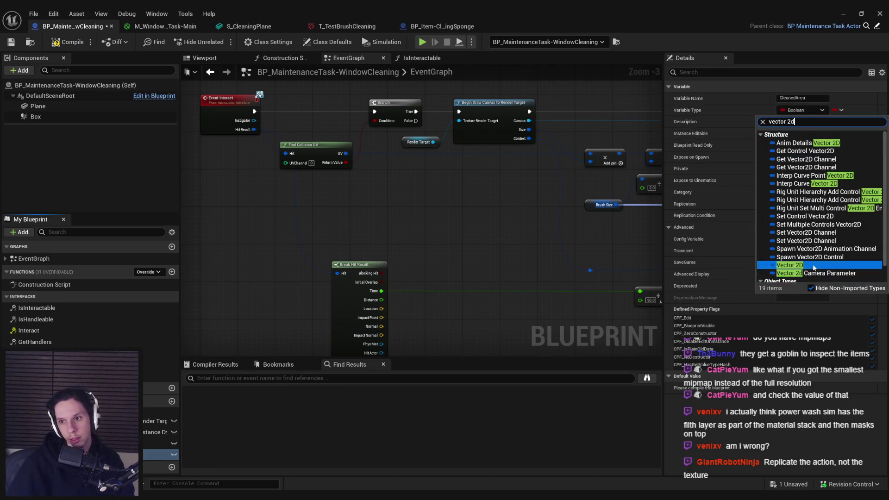
pyautogui.click(813, 267)
pyautogui.click(839, 111)
pyautogui.click(826, 135)
pyautogui.click(68, 41)
pyautogui.click(11, 41)
pyautogui.moveTo(160, 454)
pyautogui.mouseDown()
pyautogui.moveTo(398, 226)
pyautogui.moveTo(467, 227)
pyautogui.mouseUp()
pyautogui.click(430, 232)
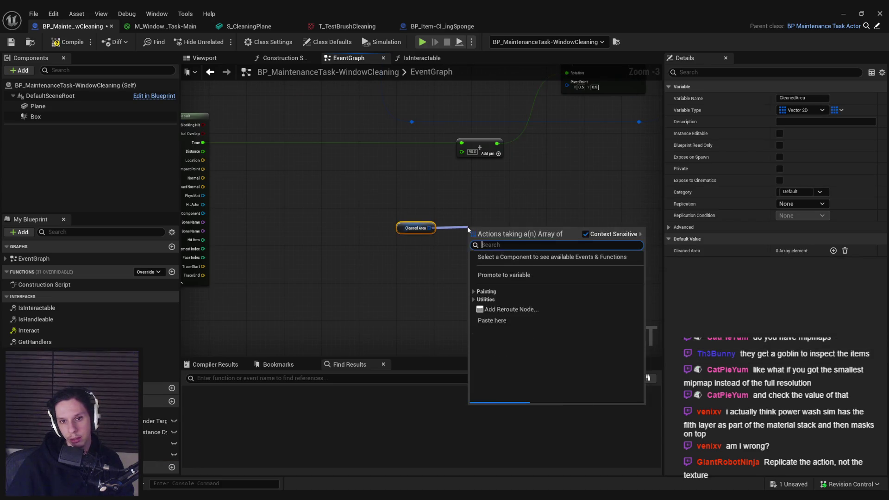
pyautogui.click(474, 308)
pyautogui.click(475, 308)
pyautogui.click(474, 316)
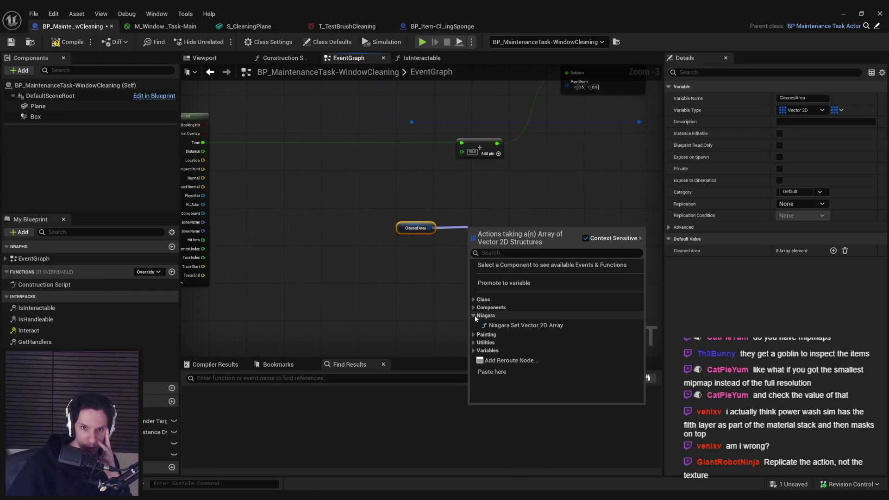
pyautogui.click(474, 315)
pyautogui.click(471, 331)
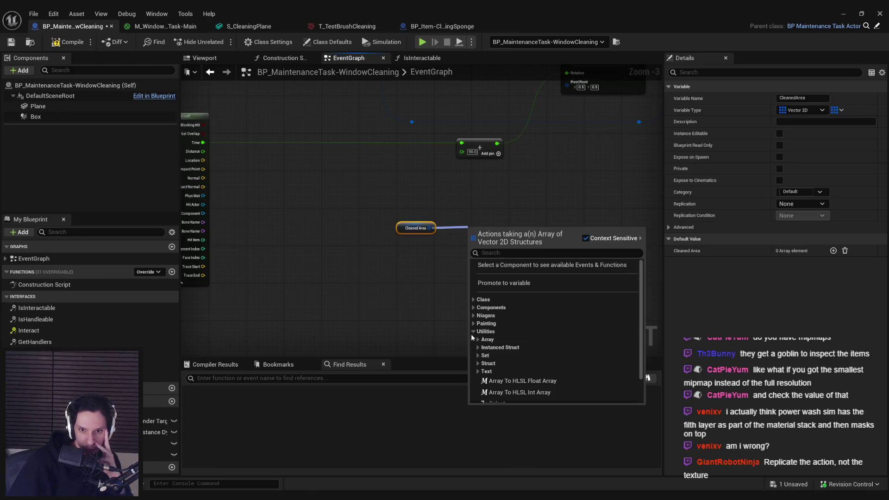
pyautogui.scroll(-2, 479, 335)
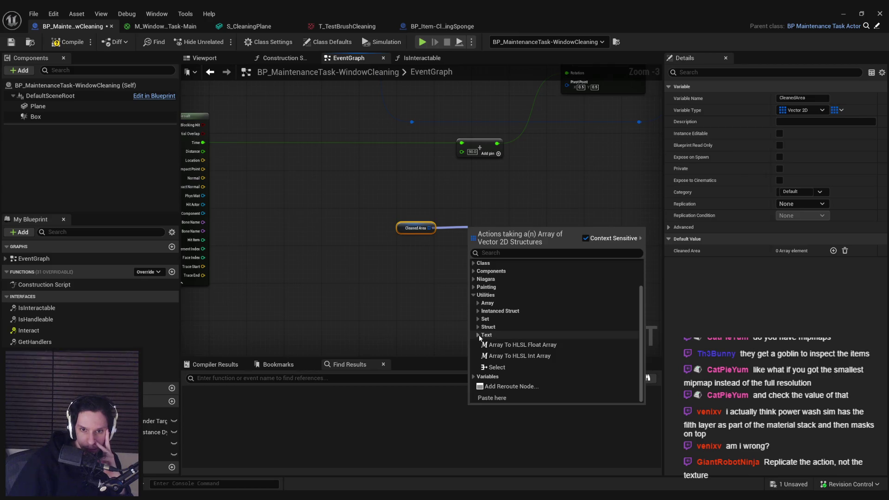
pyautogui.click(479, 303)
pyautogui.scroll(-5, 479, 314)
pyautogui.scroll(-8, 479, 315)
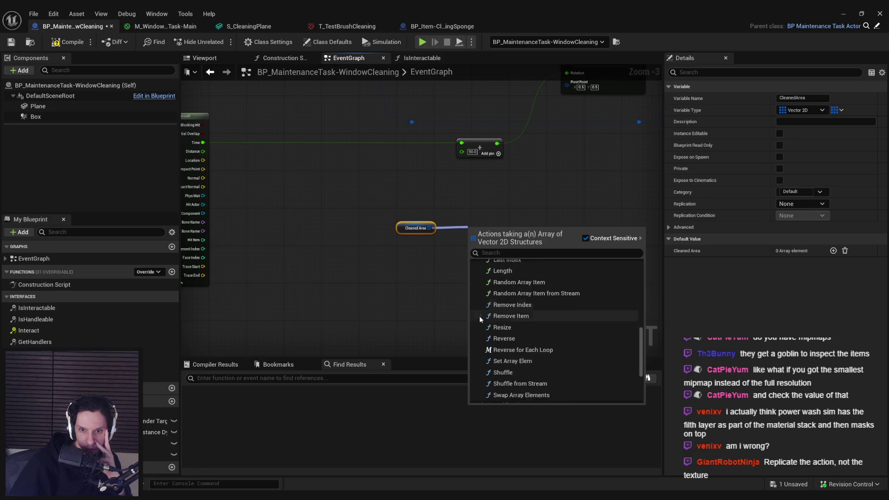
pyautogui.scroll(-5, 479, 316)
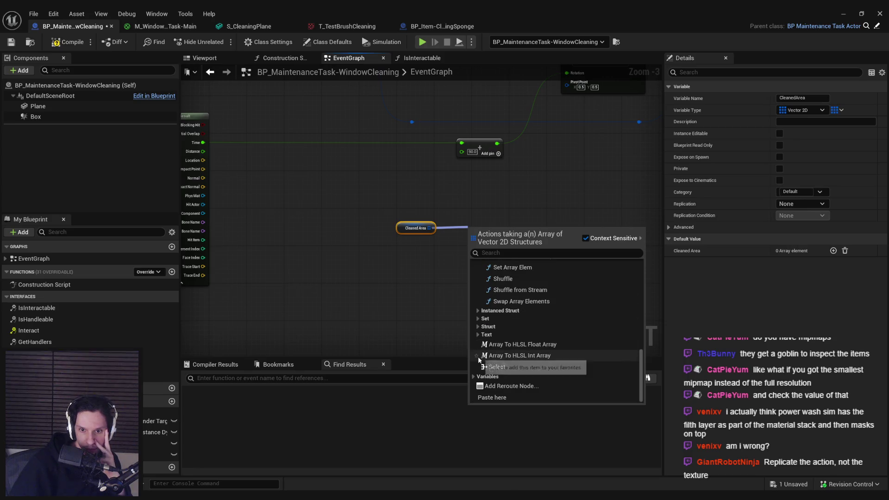
pyautogui.click(474, 377)
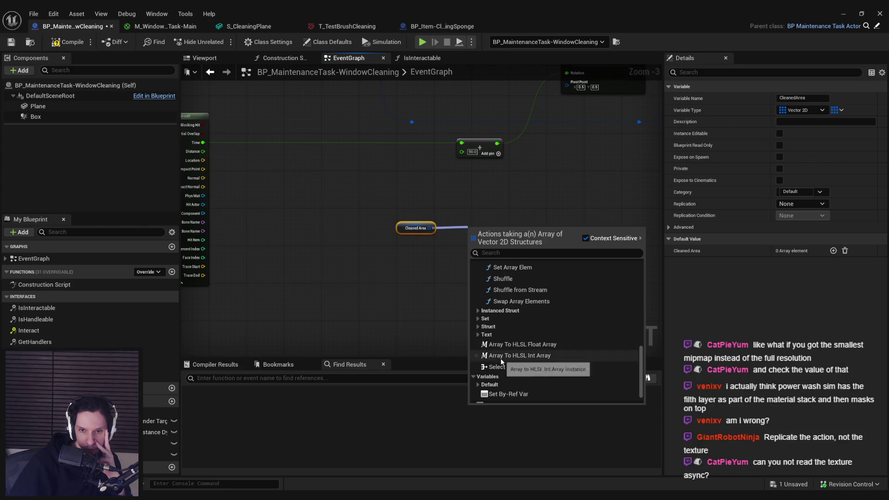
pyautogui.scroll(5, 501, 358)
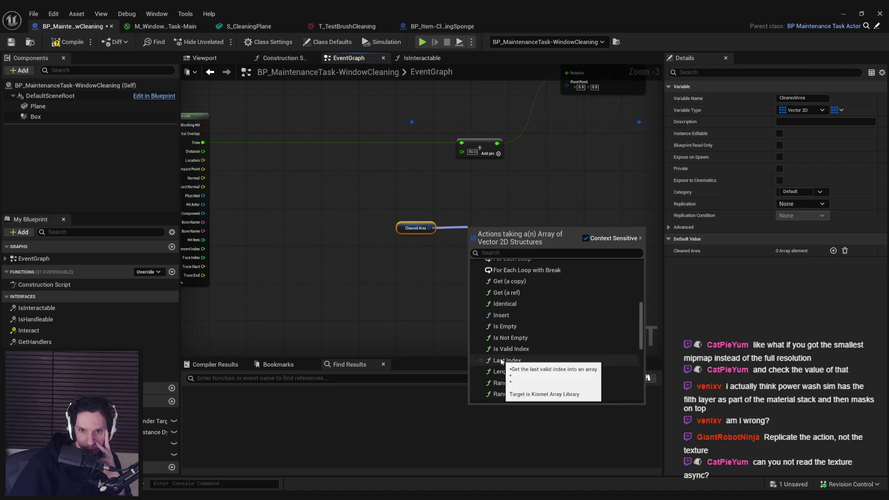
pyautogui.scroll(10, 501, 358)
pyautogui.click(474, 332)
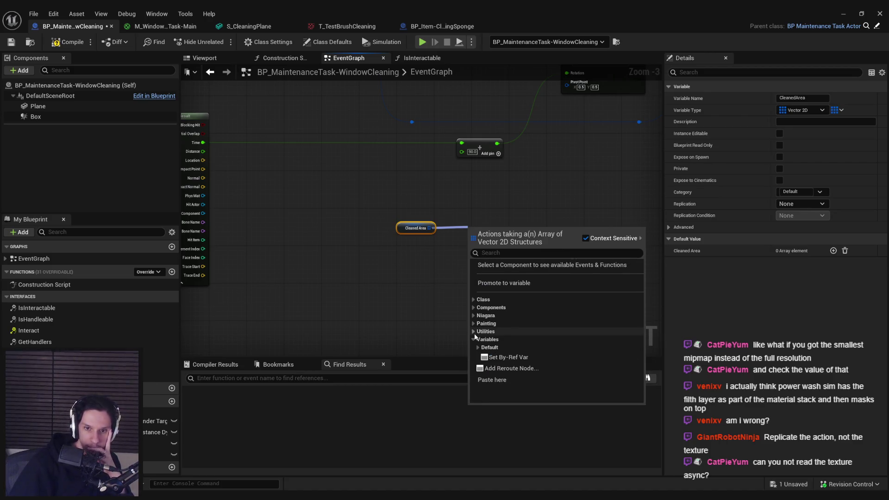
pyautogui.click(474, 308)
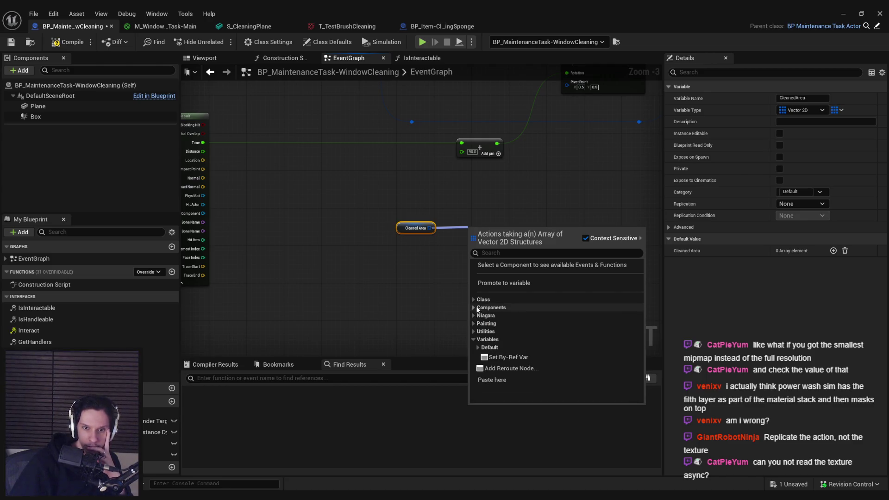
pyautogui.click(486, 315)
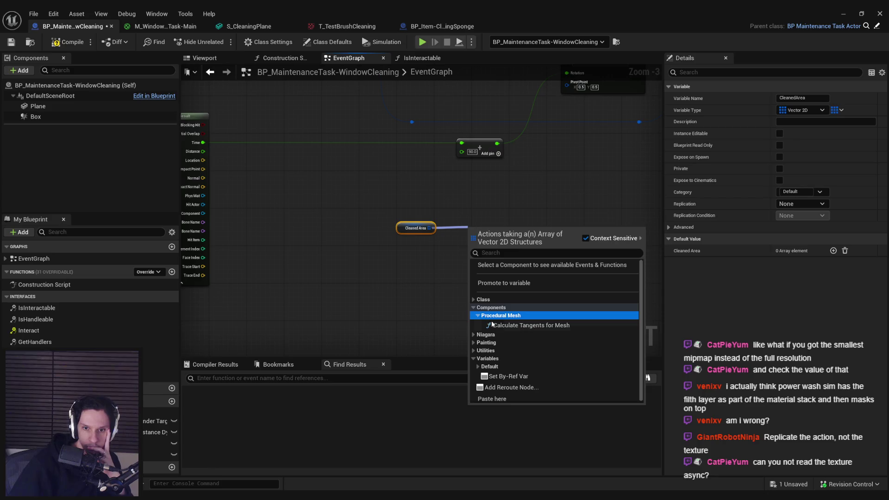
pyautogui.click(410, 266)
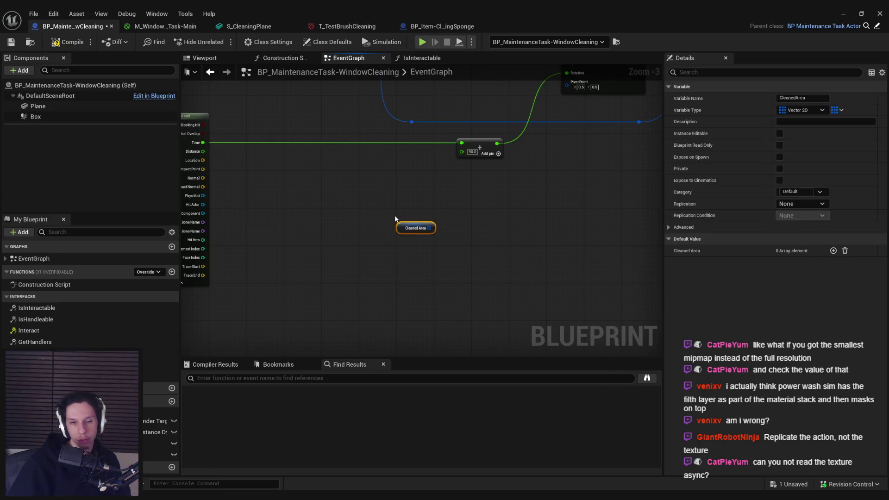
pyautogui.scroll(1, 396, 192)
pyautogui.moveTo(397, 192)
pyautogui.mouseDown()
pyautogui.moveTo(437, 262)
pyautogui.moveTo(364, 202)
pyautogui.moveTo(349, 217)
pyautogui.mouseUp()
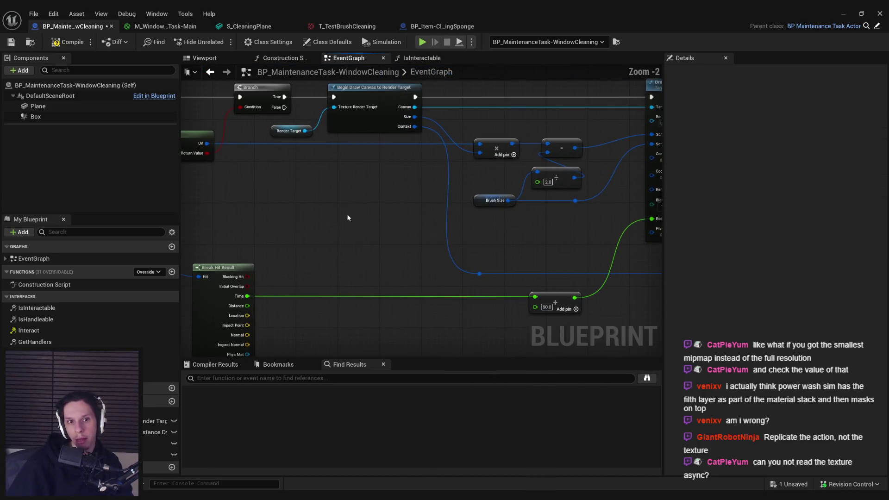
pyautogui.scroll(-1, 349, 218)
pyautogui.moveTo(375, 159); pyautogui.dragTo(403, 209)
pyautogui.write('read')
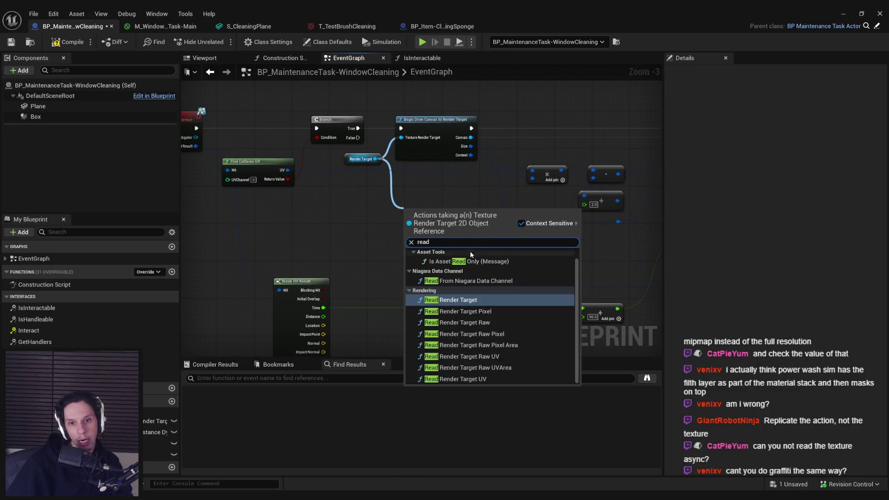
pyautogui.click(456, 300)
pyautogui.scroll(3, 435, 241)
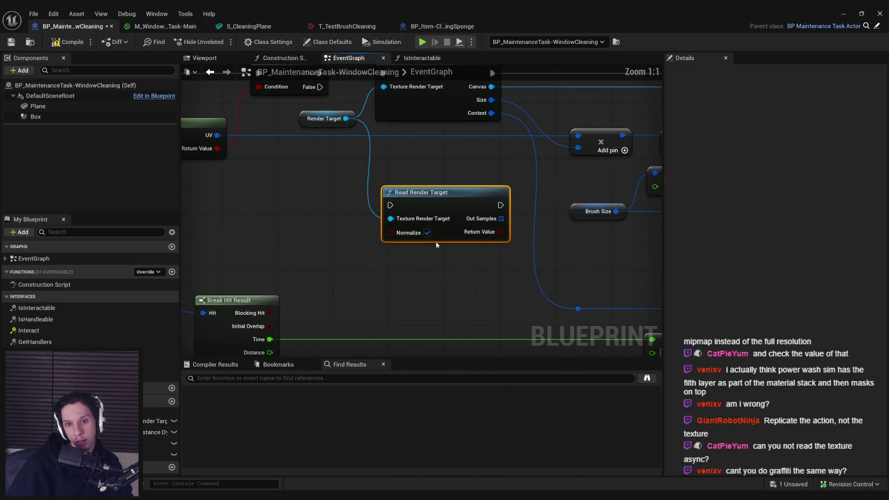
pyautogui.moveTo(421, 198)
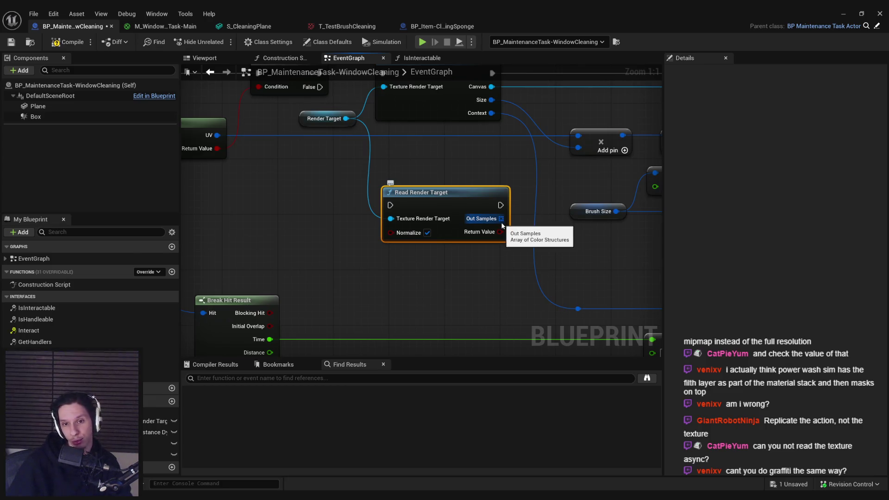
pyautogui.press('Delete')
pyautogui.moveTo(346, 120); pyautogui.dragTo(357, 148)
pyautogui.write('read render')
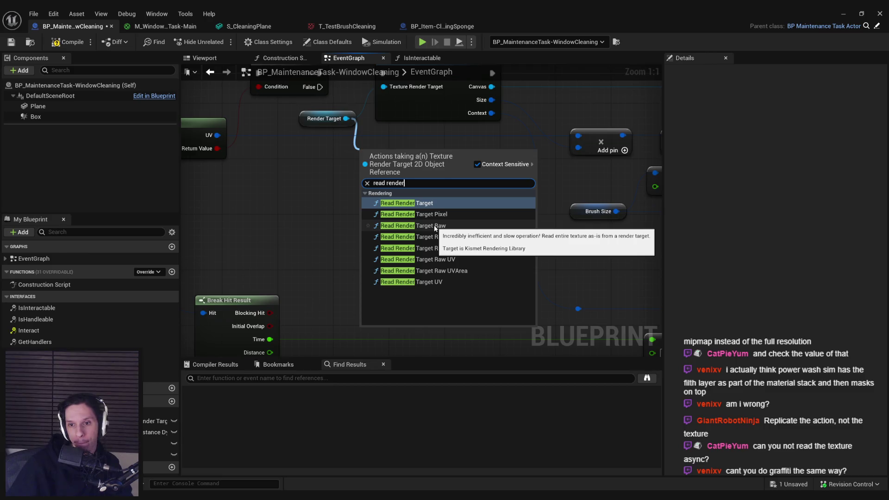
pyautogui.click(435, 225)
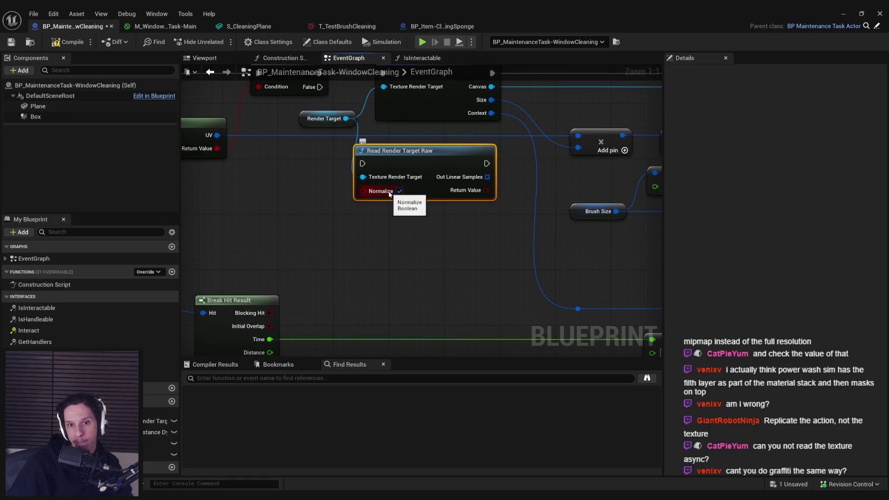
pyautogui.press('Delete')
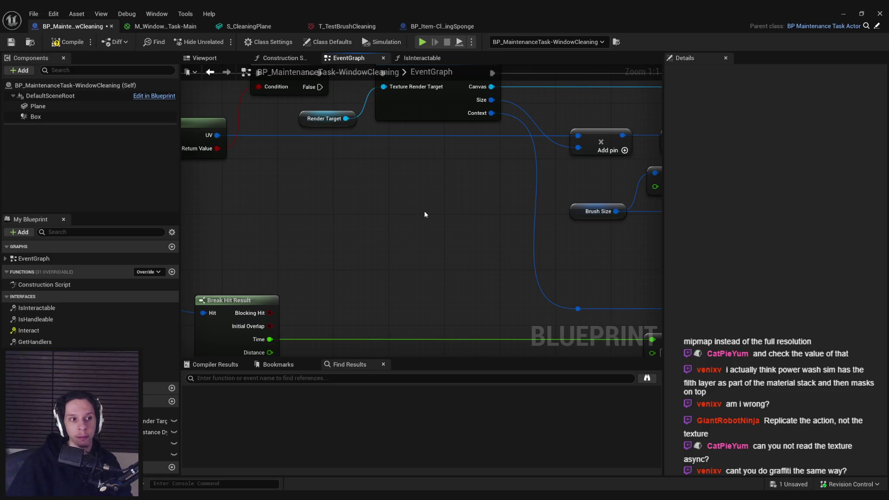
pyautogui.moveTo(346, 119); pyautogui.dragTo(369, 191)
pyautogui.write('read')
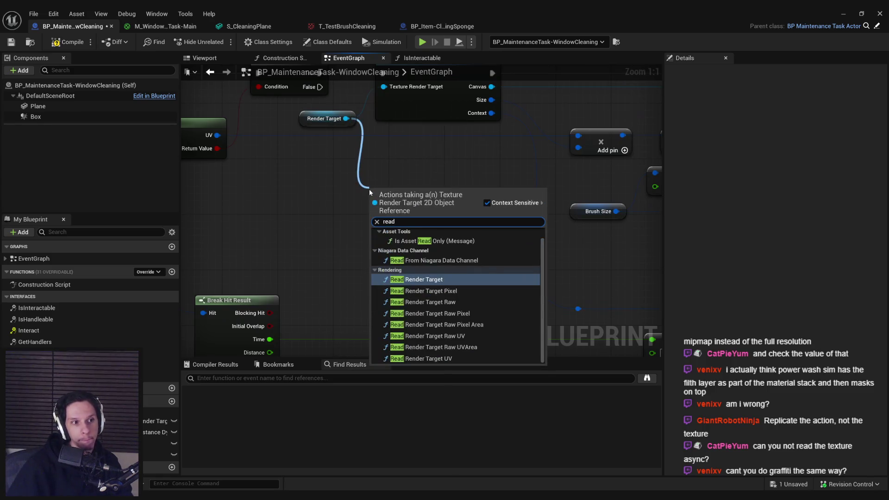
pyautogui.click(444, 324)
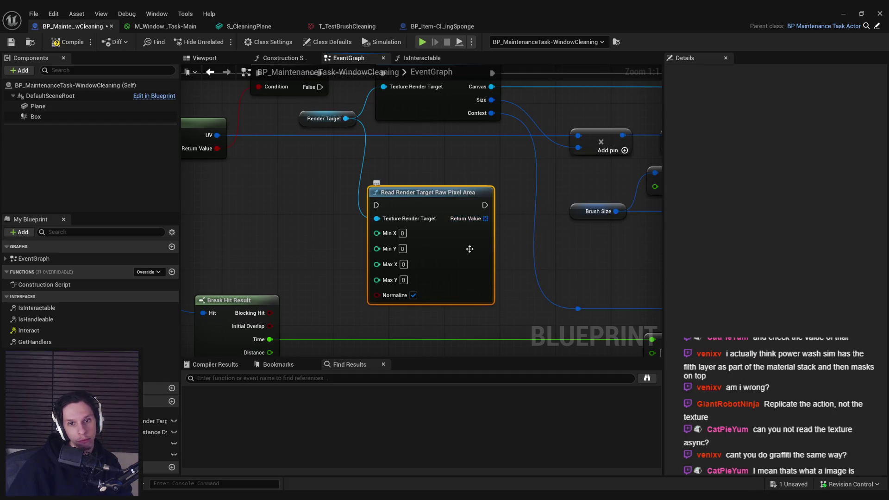
pyautogui.press('Delete')
pyautogui.scroll(-1, 337, 191)
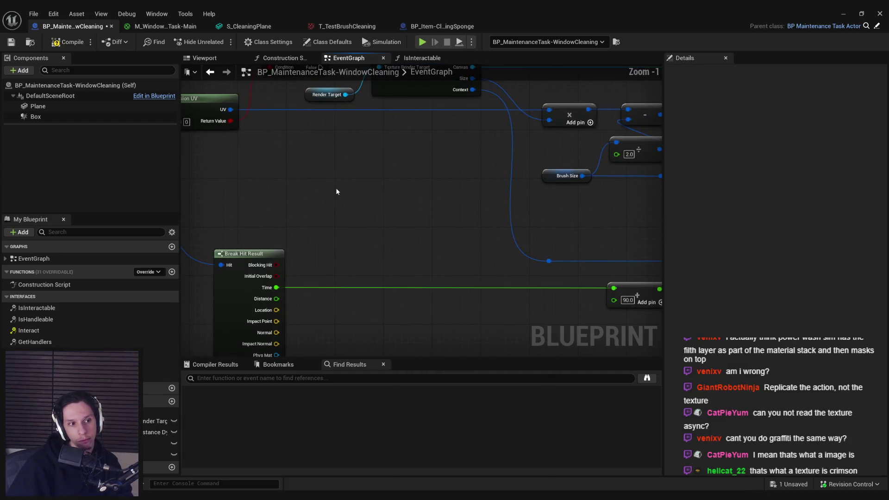
# - Compile and save the WindowCleaning blueprint
pyautogui.click(67, 42)
pyautogui.click(11, 42)
pyautogui.moveTo(320, 192); pyautogui.dragTo(311, 232)
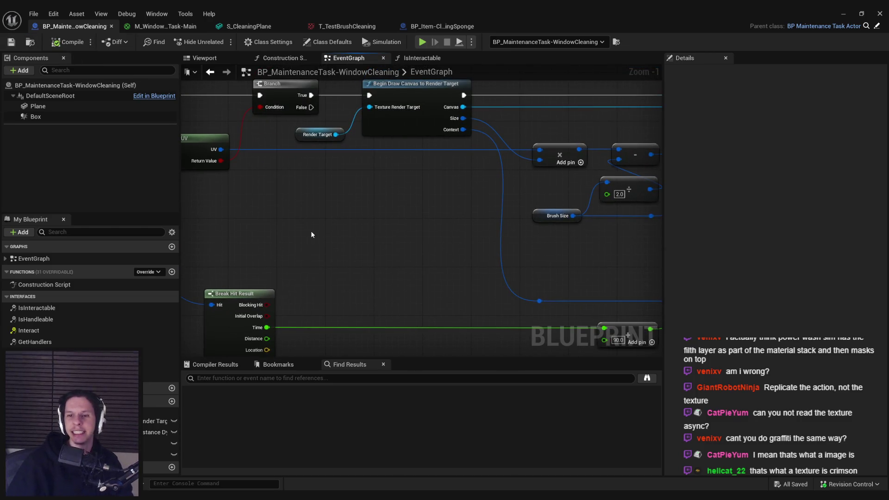
pyautogui.scroll(-3, 351, 180)
pyautogui.scroll(3, 351, 180)
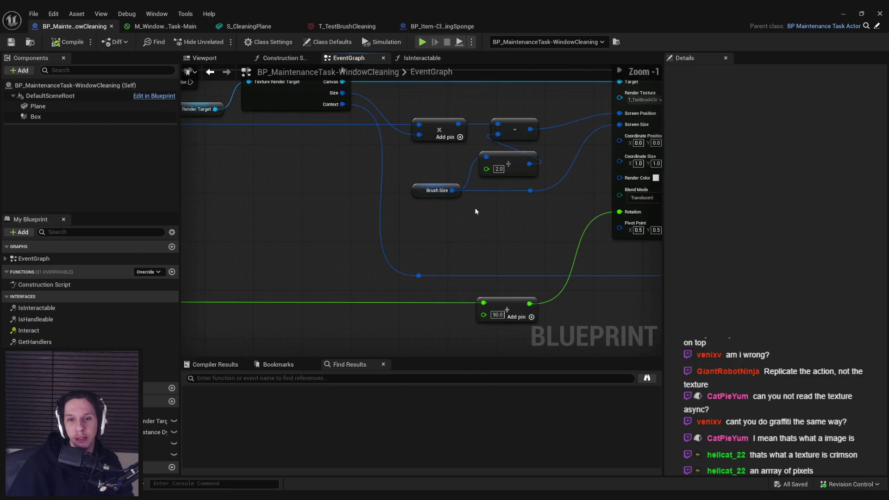
pyautogui.scroll(-3, 474, 207)
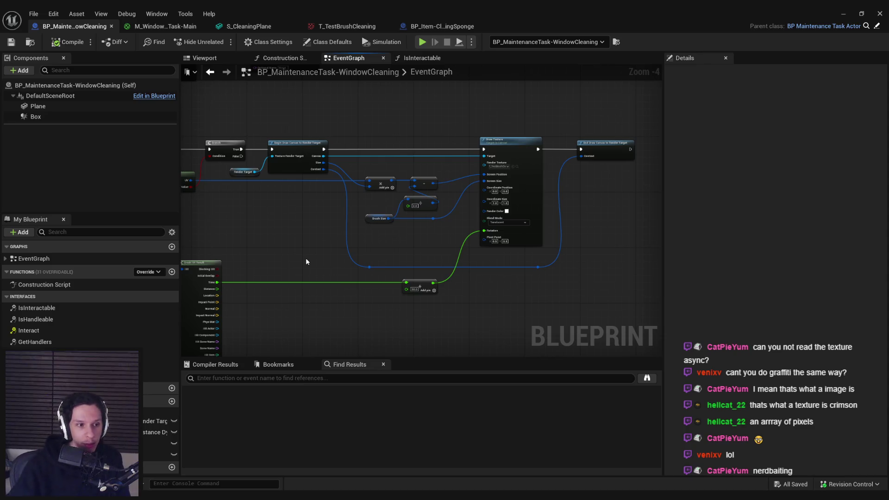
pyautogui.scroll(1, 305, 262)
pyautogui.scroll(4, 377, 249)
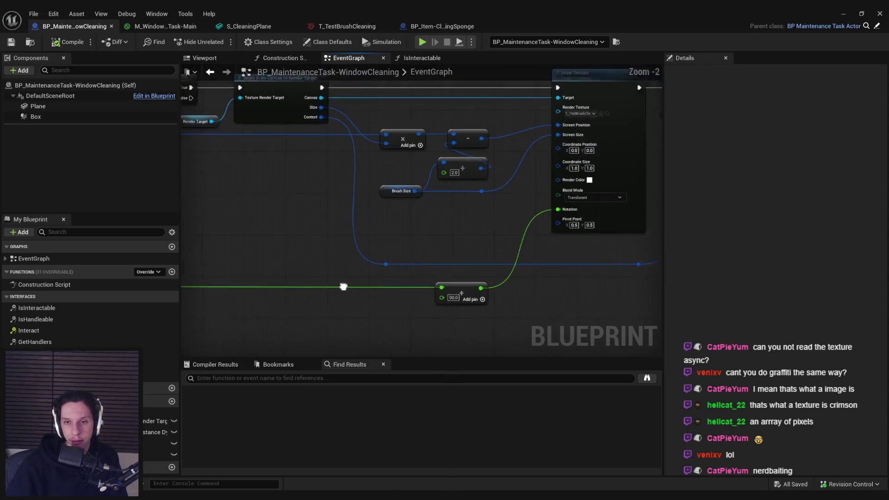
# - Review Draw Texture's Blend Mode options, leaving it set to Translucent
pyautogui.click(482, 210)
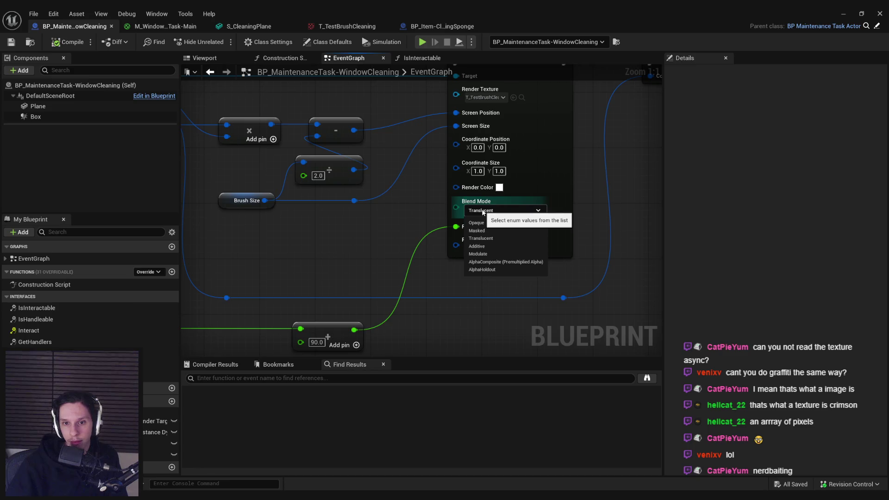
pyautogui.click(373, 252)
pyautogui.scroll(-4, 517, 245)
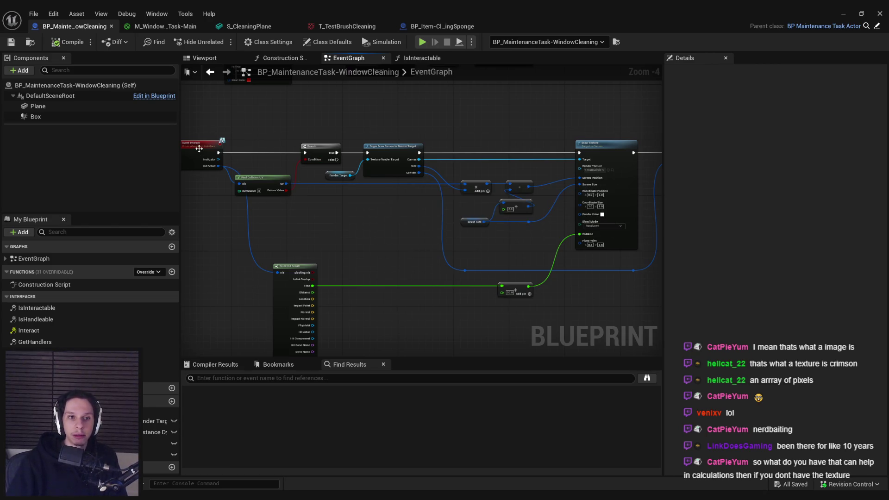
pyautogui.moveTo(286, 184)
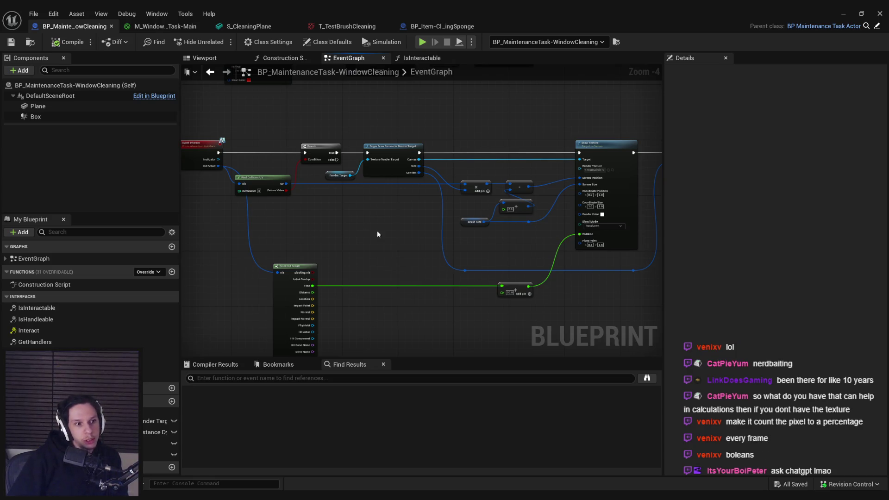
pyautogui.moveTo(374, 230); pyautogui.dragTo(352, 204)
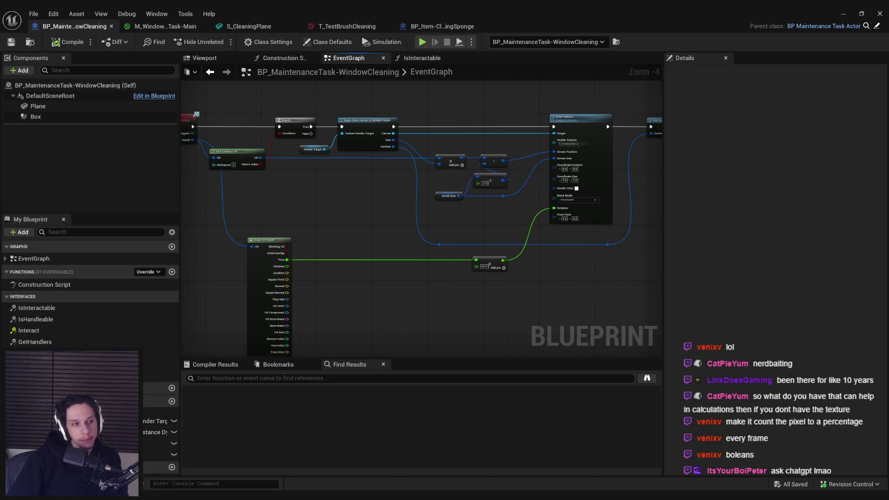
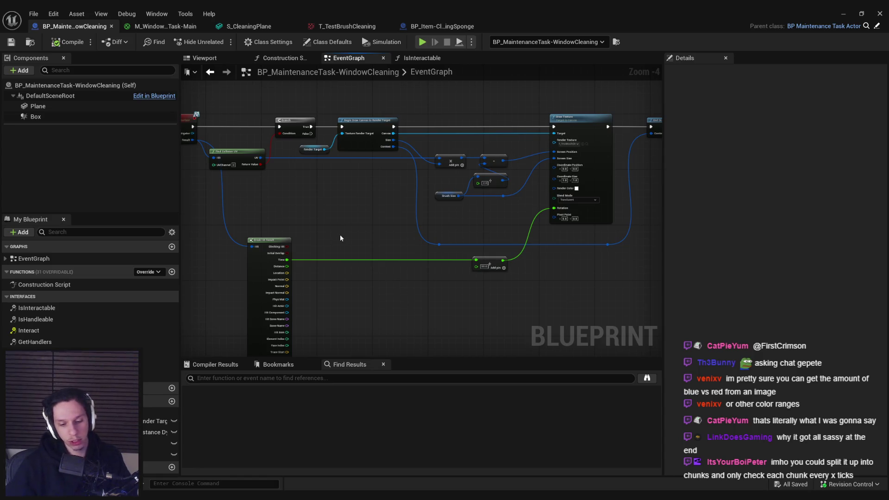
# - On a screen capture, sketch the window as a rectangle split by vertical and horizontal grid lines
pyautogui.press('Print')
pyautogui.moveTo(220, 109); pyautogui.dragTo(699, 377)
pyautogui.moveTo(337, 190); pyautogui.dragTo(618, 333)
pyautogui.moveTo(359, 191); pyautogui.dragTo(362, 333)
pyautogui.moveTo(394, 191); pyautogui.dragTo(394, 333)
pyautogui.moveTo(424, 191); pyautogui.dragTo(426, 333)
pyautogui.moveTo(462, 192); pyautogui.dragTo(465, 330)
pyautogui.moveTo(494, 191); pyautogui.dragTo(495, 333)
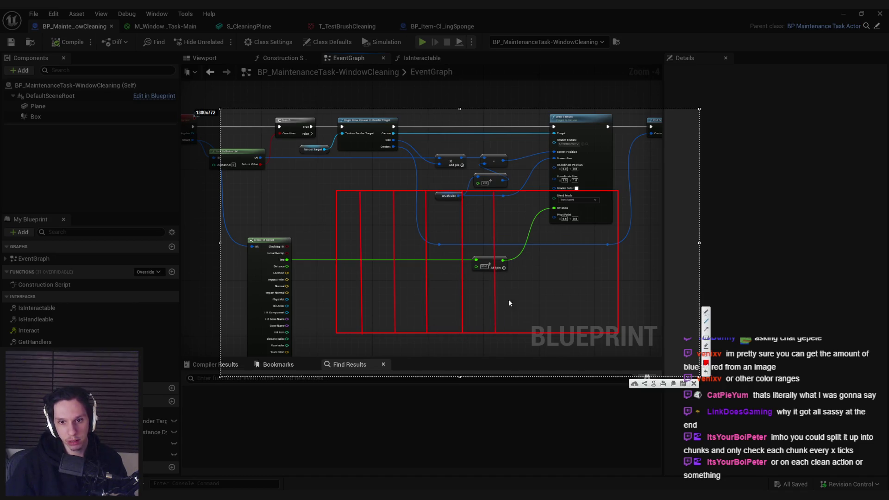
pyautogui.moveTo(530, 191); pyautogui.dragTo(532, 322)
pyautogui.hotkey('ctrl', 'z')
pyautogui.moveTo(526, 191); pyautogui.dragTo(526, 328)
pyautogui.moveTo(563, 191); pyautogui.dragTo(564, 334)
pyautogui.moveTo(591, 191); pyautogui.dragTo(592, 333)
pyautogui.moveTo(337, 216); pyautogui.dragTo(617, 217)
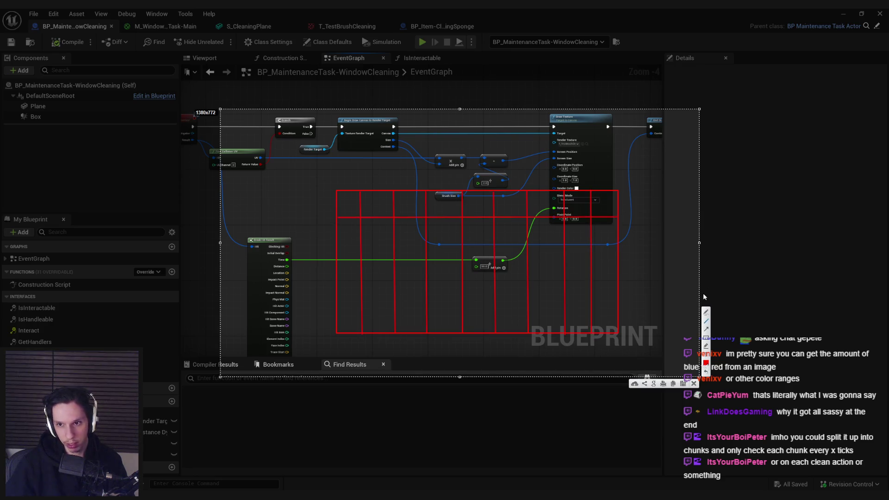
# - Mark dots in four grid cells of the sketch, then dismiss it and return to the graph
pyautogui.click(351, 205)
pyautogui.click(385, 198)
pyautogui.click(420, 214)
pyautogui.click(483, 203)
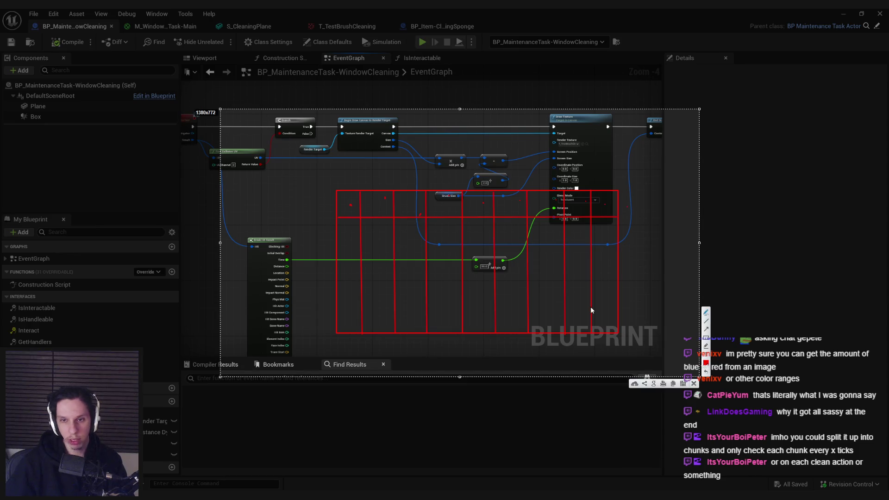
pyautogui.press('Escape')
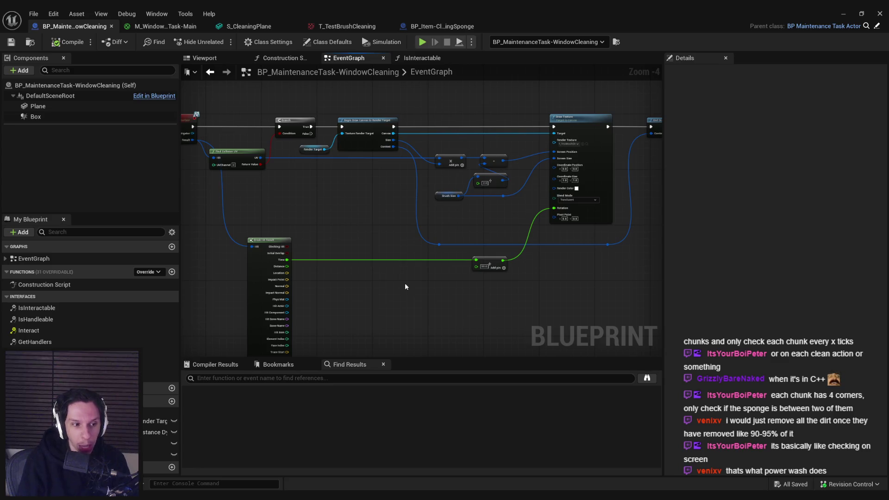
# - Center the hit nodes and pull a wire from the collision UV output, then dismiss the Vector 2D actions
pyautogui.moveTo(437, 334); pyautogui.dragTo(534, 303)
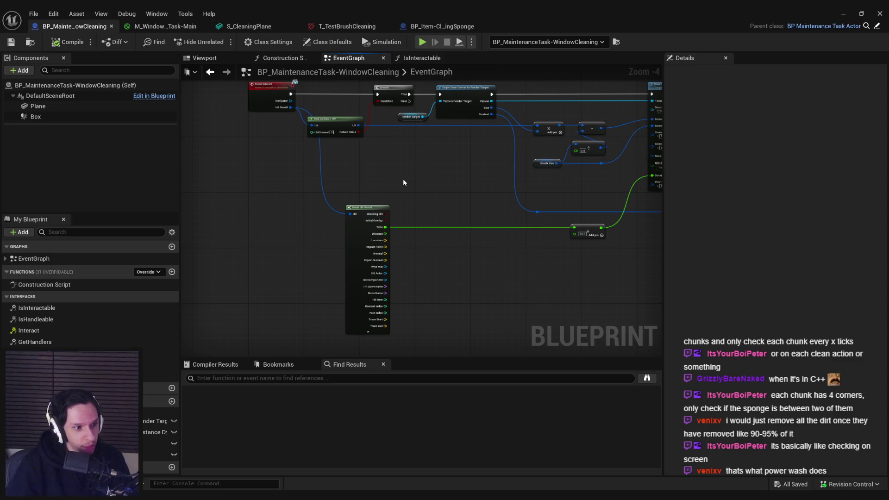
pyautogui.scroll(4, 390, 174)
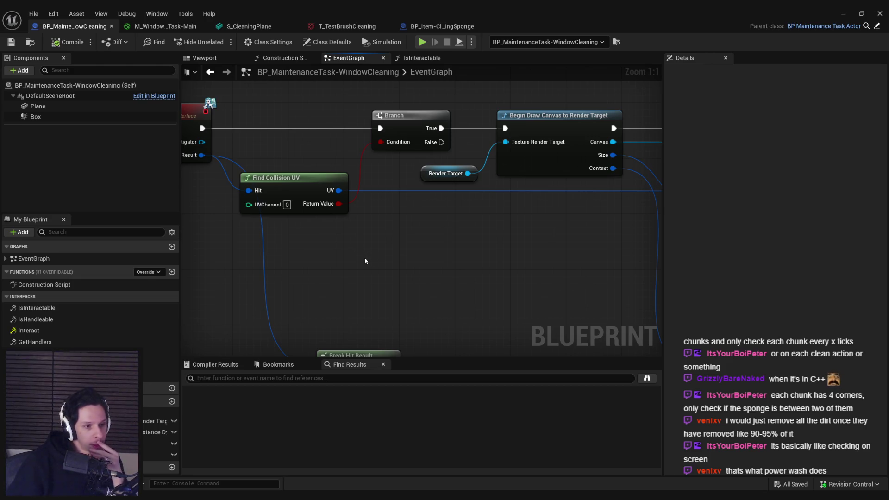
pyautogui.moveTo(339, 190); pyautogui.dragTo(408, 243)
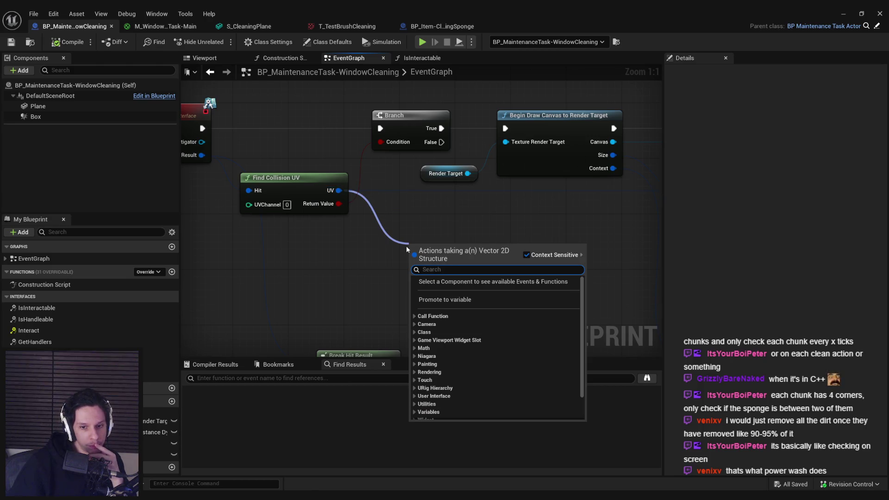
pyautogui.click(360, 262)
pyautogui.scroll(-1, 360, 262)
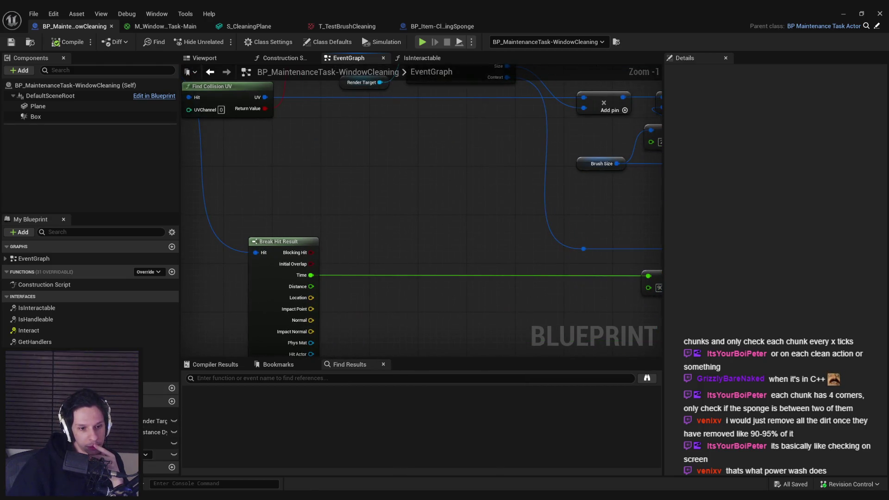
pyautogui.scroll(-1, 369, 240)
# - Drop a CleanedArea getter next to the Break Hit Result node
pyautogui.moveTo(160, 454)
pyautogui.mouseDown()
pyautogui.moveTo(381, 286)
pyautogui.moveTo(388, 204)
pyautogui.moveTo(399, 321)
pyautogui.moveTo(421, 314)
pyautogui.moveTo(501, 323)
pyautogui.mouseUp()
pyautogui.moveTo(159, 454)
pyautogui.mouseDown()
pyautogui.moveTo(362, 252)
pyautogui.moveTo(418, 254)
pyautogui.mouseUp()
pyautogui.click(398, 269)
# - Browse the Painting and Utilities array actions from the getter's pin, then close the list without adding anything
pyautogui.click(421, 334)
pyautogui.click(421, 334)
pyautogui.click(424, 349)
pyautogui.click(422, 350)
pyautogui.click(423, 358)
pyautogui.click(427, 365)
pyautogui.scroll(-3, 430, 369)
pyautogui.scroll(-5, 429, 374)
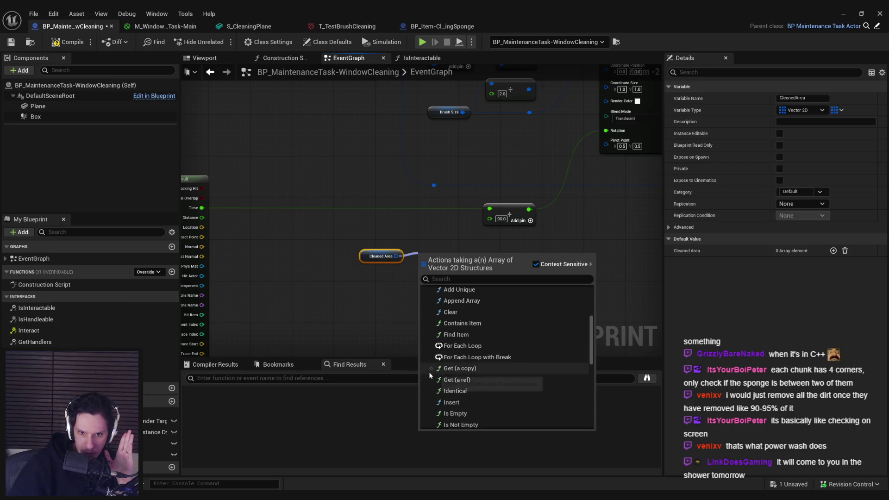
pyautogui.scroll(-4, 429, 374)
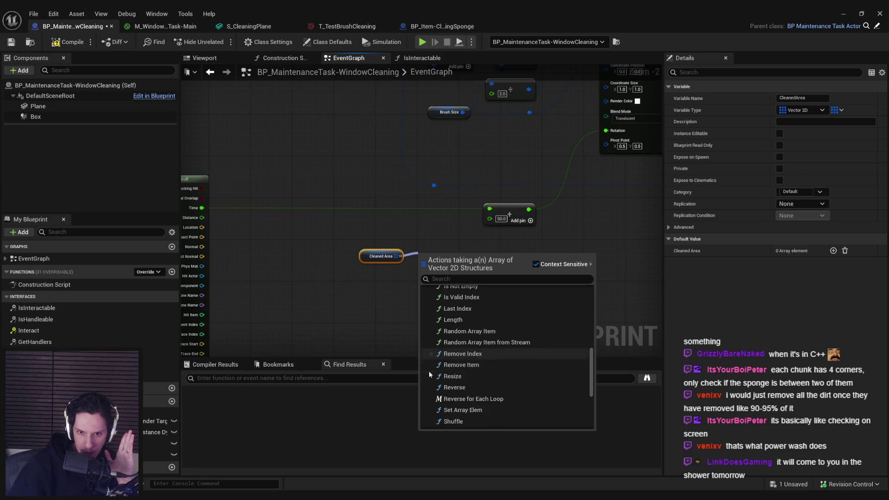
pyautogui.scroll(2, 429, 374)
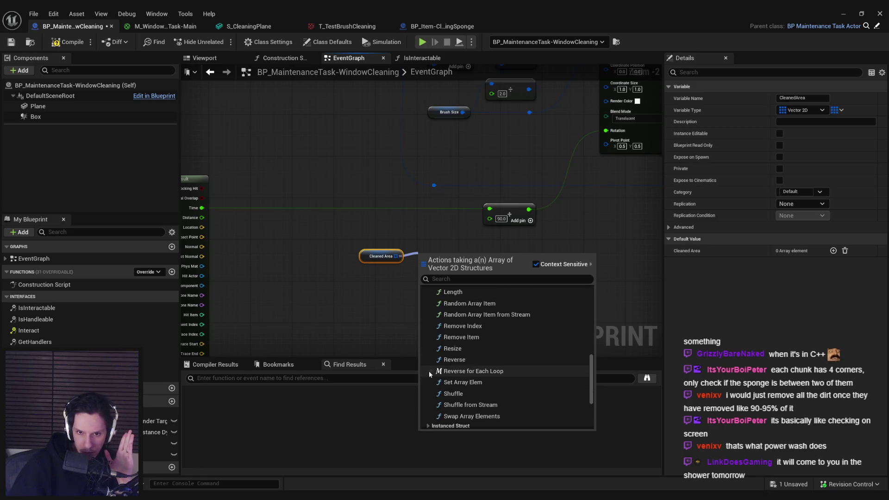
pyautogui.scroll(5, 429, 371)
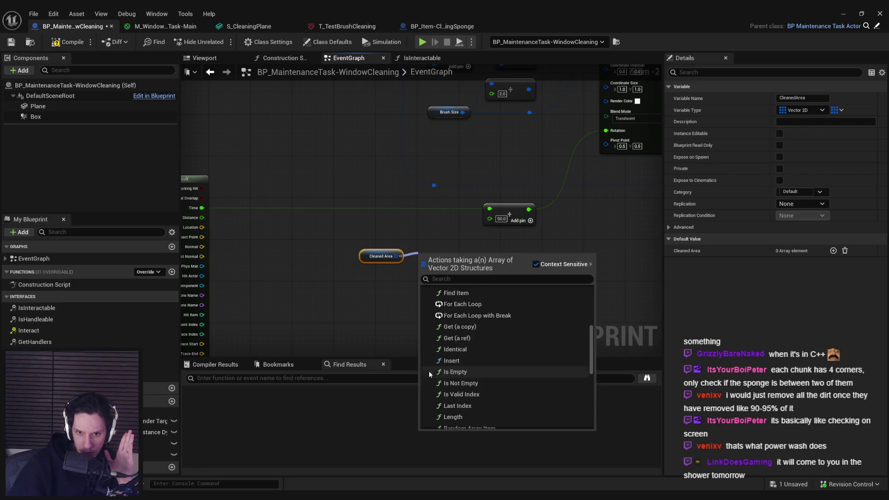
pyautogui.scroll(3, 428, 371)
pyautogui.click(425, 357)
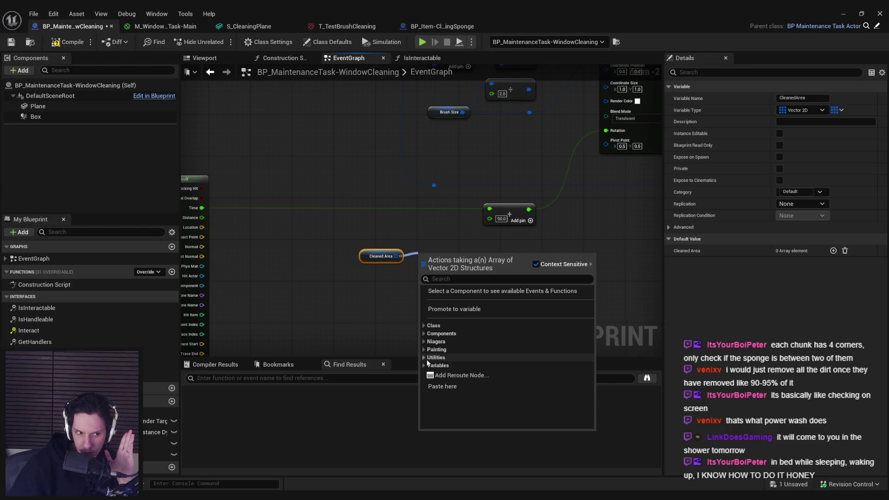
pyautogui.click(337, 330)
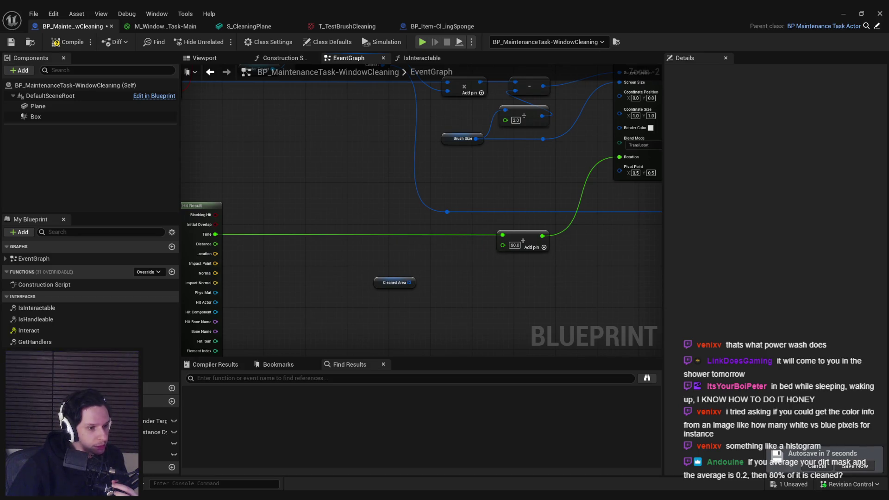
# - Add a Read Render Target node fed by Render Target and chain it after End Draw Canvas
pyautogui.click(418, 179)
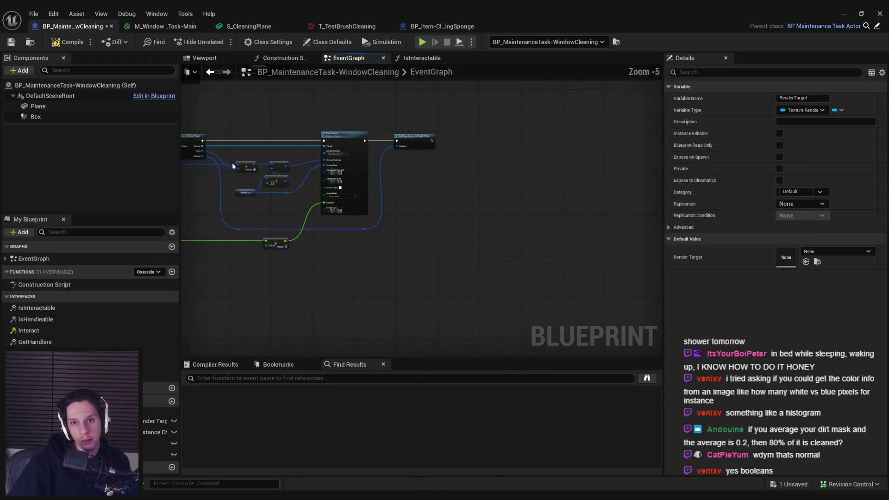
pyautogui.moveTo(442, 168); pyautogui.dragTo(468, 164)
pyautogui.moveTo(386, 199); pyautogui.dragTo(434, 188)
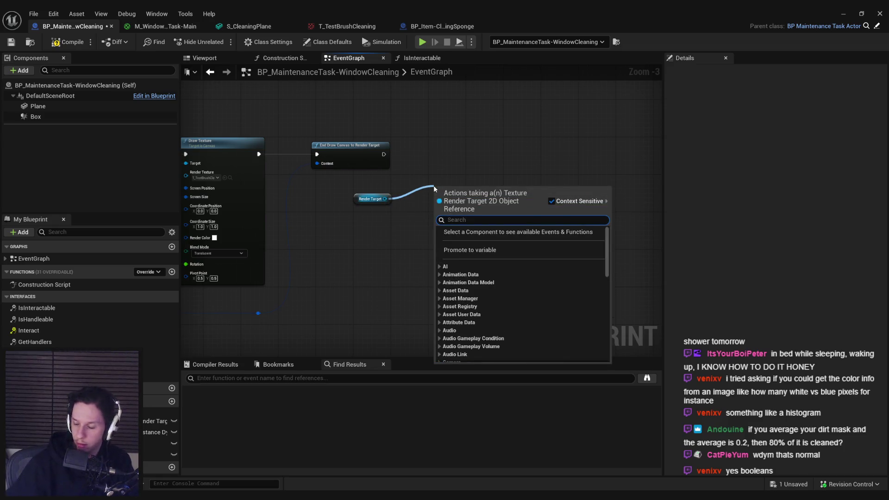
pyautogui.write('read render')
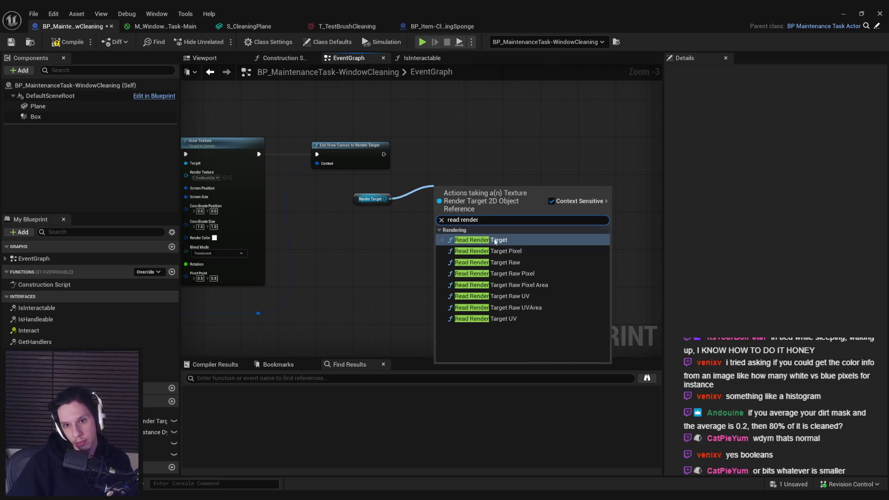
pyautogui.click(493, 240)
pyautogui.moveTo(464, 195); pyautogui.dragTo(453, 151)
pyautogui.moveTo(384, 155); pyautogui.dragTo(429, 154)
pyautogui.moveTo(356, 202); pyautogui.dragTo(361, 193)
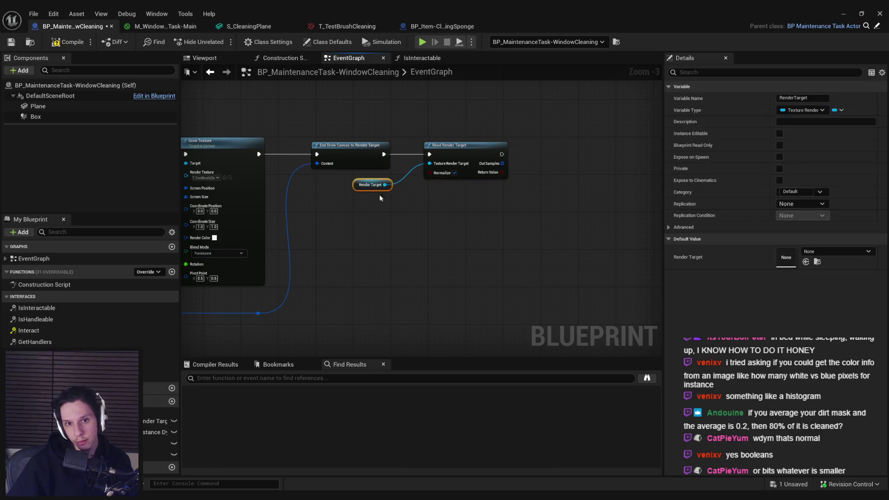
pyautogui.click(368, 193)
# - Browse the Variables and Instanced Struct actions from Out Samples, then close the list without adding anything
pyautogui.moveTo(502, 163); pyautogui.dragTo(539, 183)
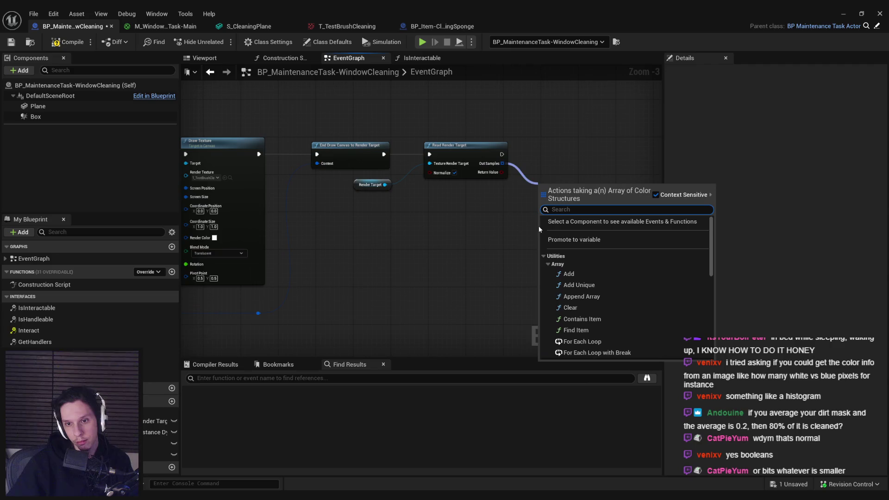
pyautogui.scroll(-2, 585, 299)
pyautogui.scroll(1, 585, 301)
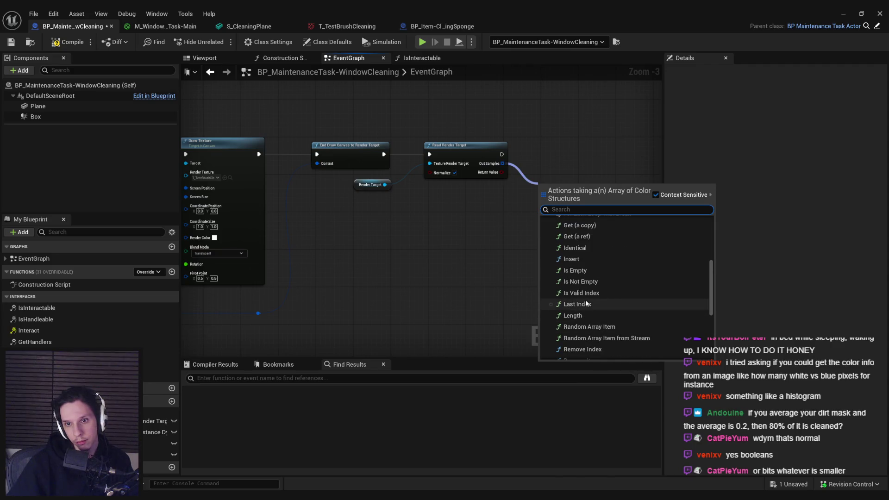
pyautogui.scroll(-5, 632, 302)
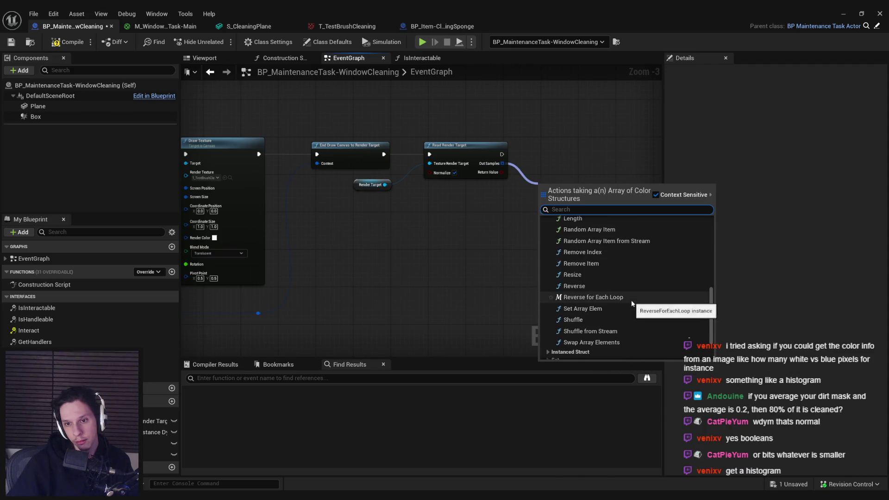
pyautogui.click(543, 334)
pyautogui.click(544, 334)
pyautogui.click(548, 307)
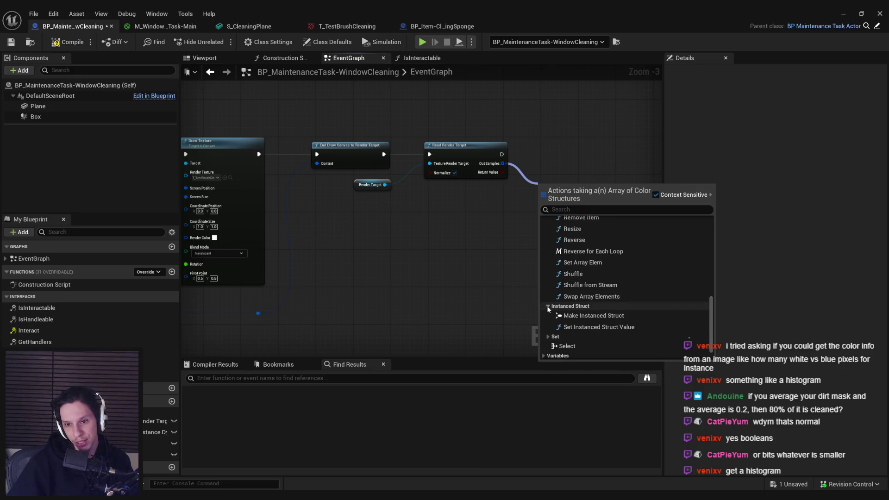
pyautogui.click(379, 221)
pyautogui.scroll(-3, 412, 243)
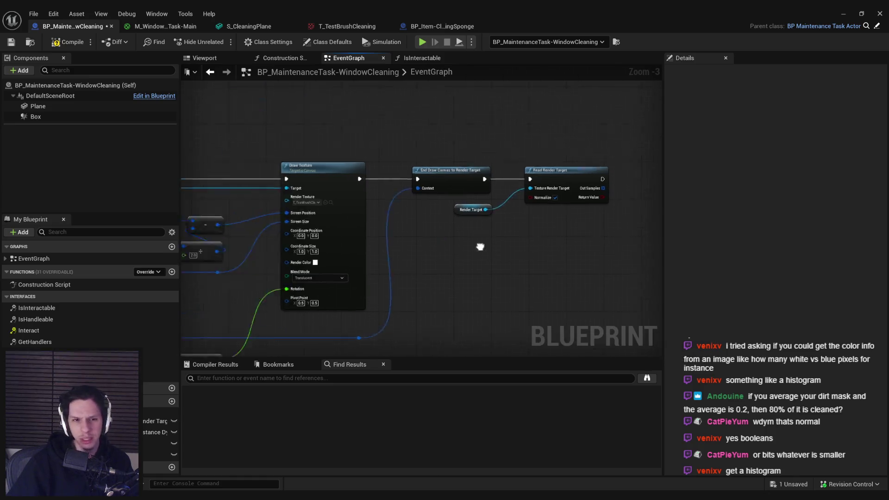
pyautogui.scroll(4, 412, 242)
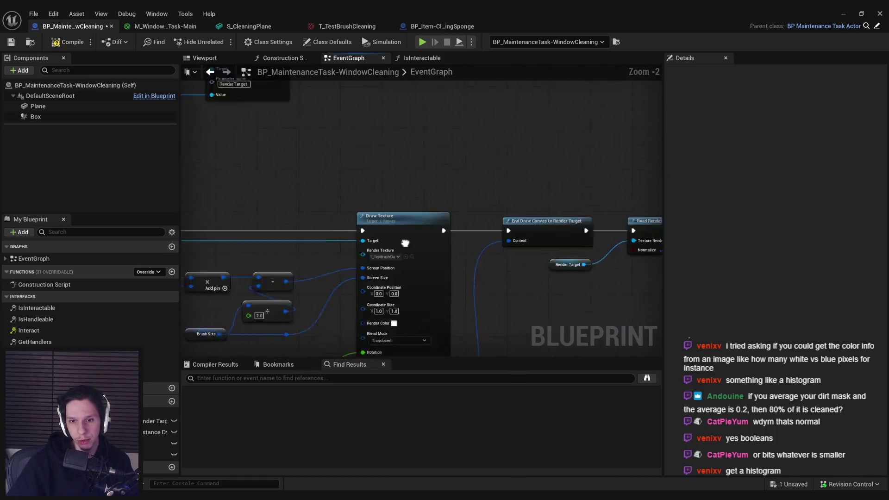
# - Search 'calc' in the system search, dismiss it, and pan back toward Read Render Target
pyautogui.press('super')
pyautogui.write('calc')
pyautogui.press('Return')
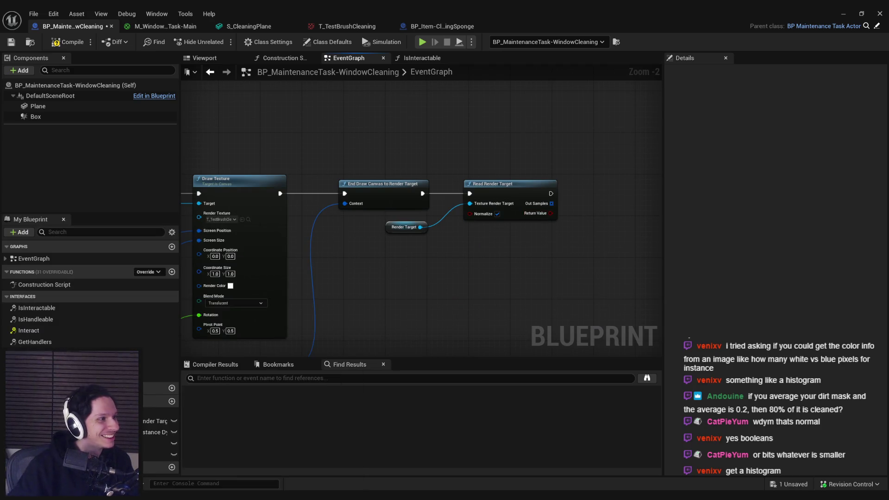
pyautogui.moveTo(449, 244); pyautogui.dragTo(391, 227)
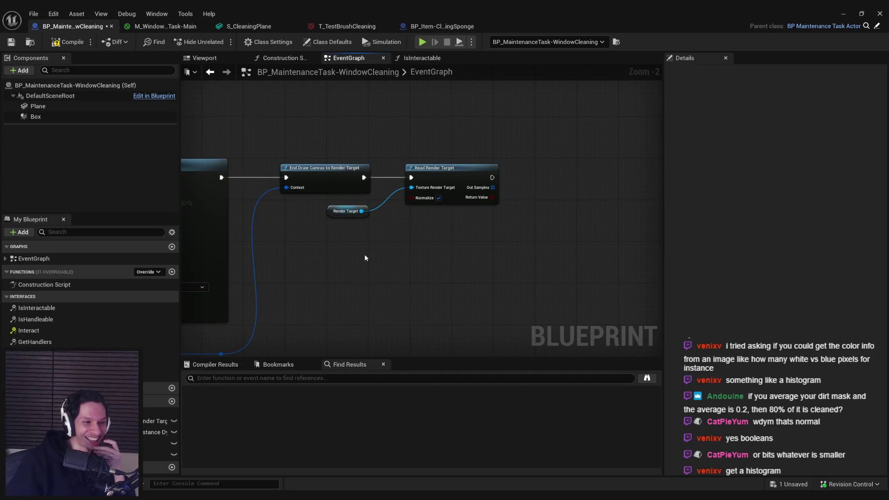
# - Box-select the Render Target and Read Render Target nodes, then minimize the Blueprint editor
pyautogui.scroll(-2, 344, 262)
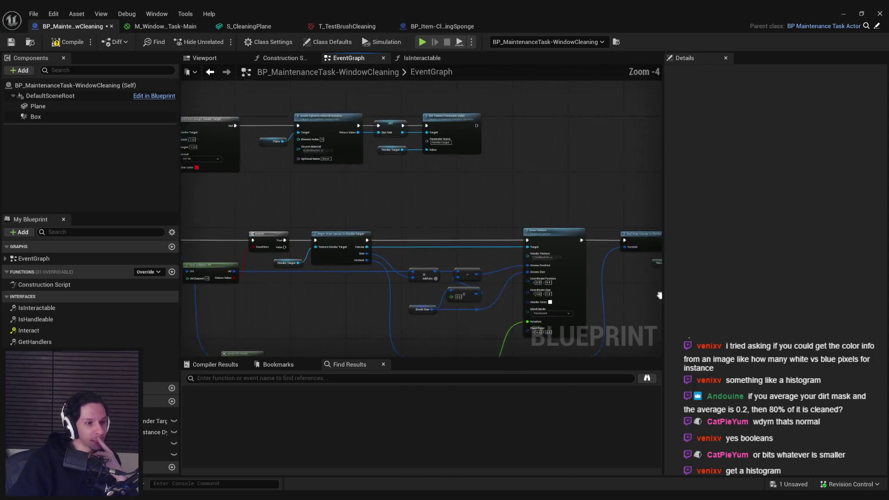
pyautogui.scroll(3, 244, 162)
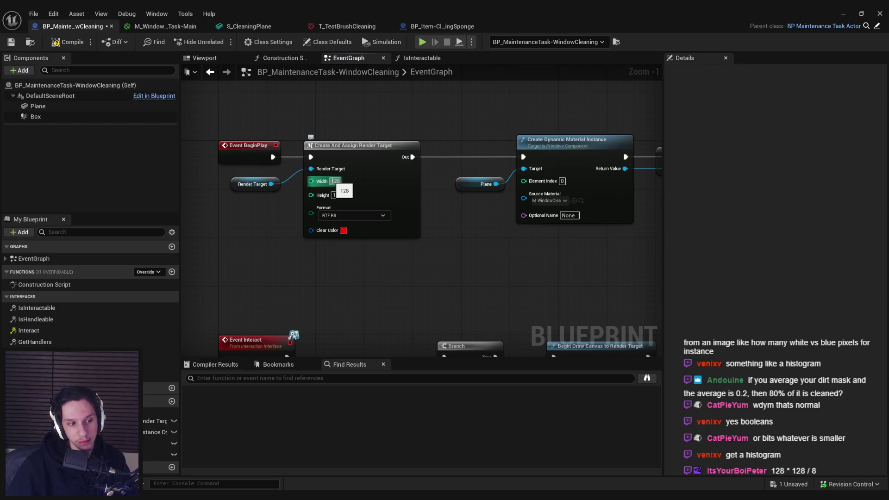
pyautogui.scroll(1, 497, 200)
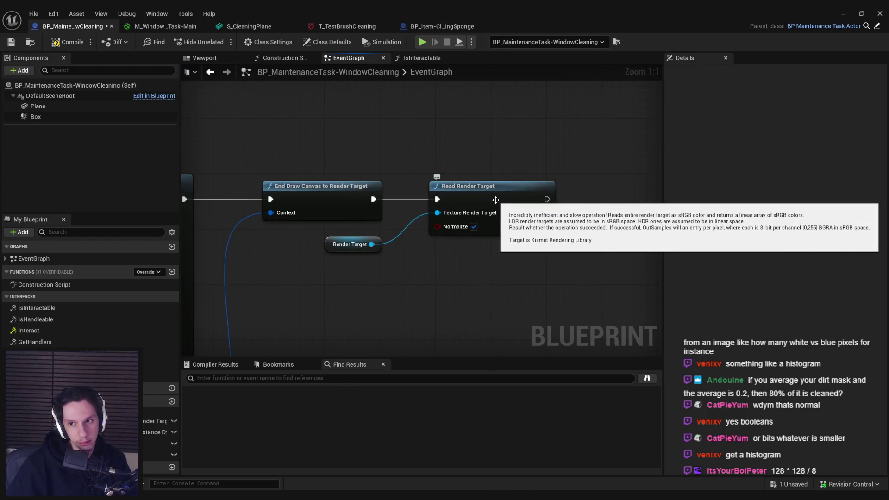
pyautogui.moveTo(463, 277); pyautogui.dragTo(380, 232)
pyautogui.scroll(-5, 343, 208)
pyautogui.scroll(5, 486, 200)
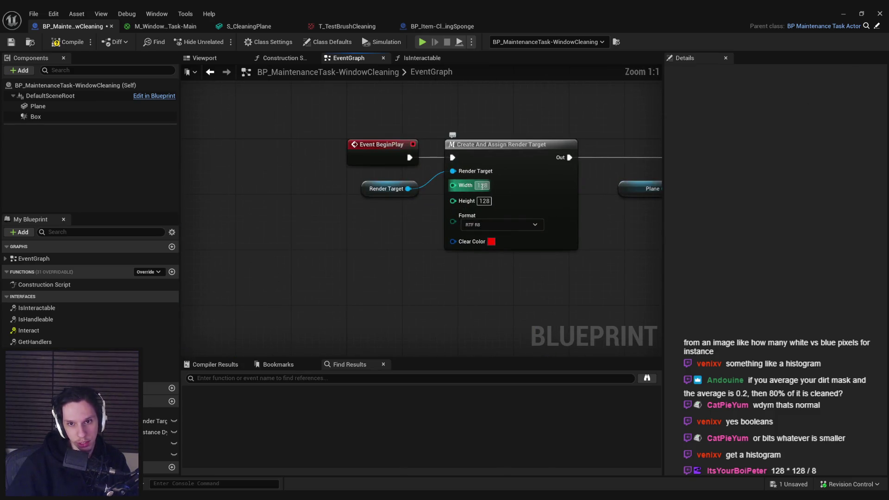
pyautogui.scroll(-3, 486, 200)
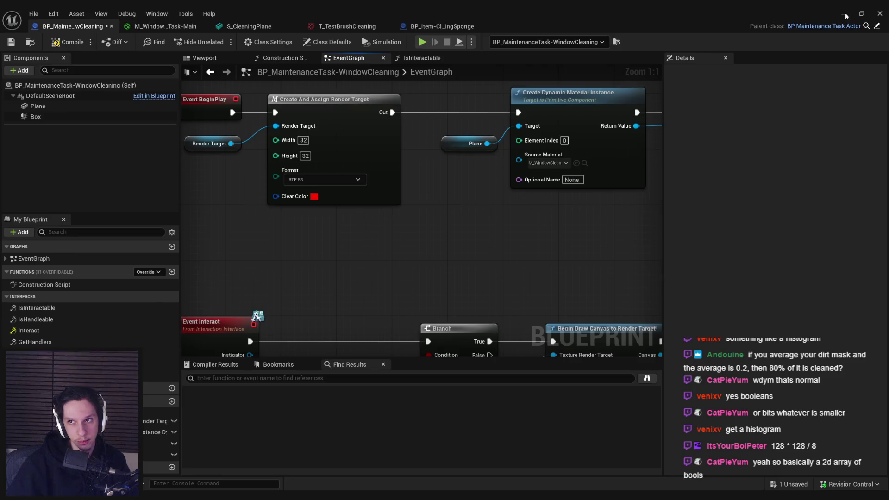
pyautogui.click(843, 14)
# - Play in editor, equip the sponge, scrub the dirt wall, then stop the session
pyautogui.click(216, 45)
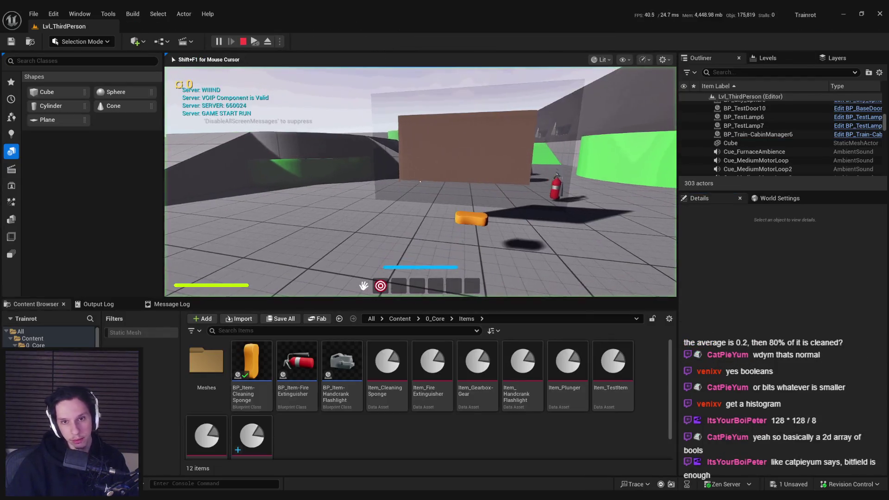
pyautogui.press('F11')
pyautogui.press('e')
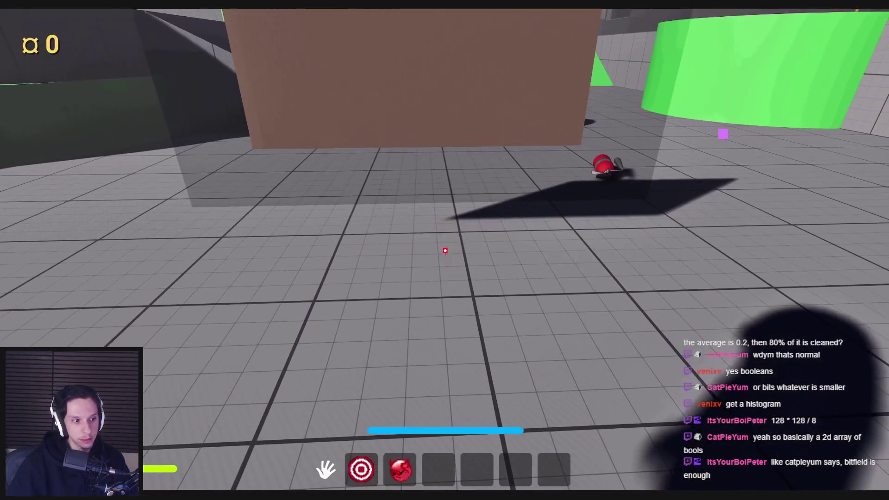
pyautogui.rightClick(445, 251)
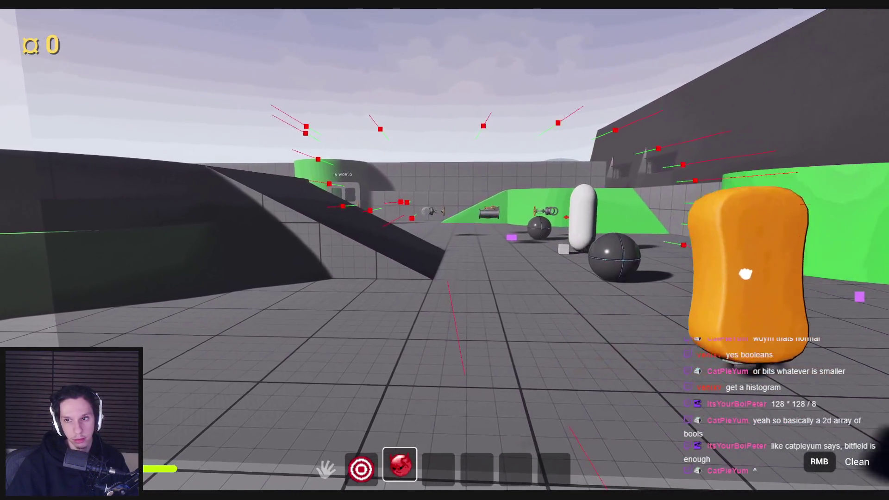
pyautogui.press('Escape')
# - Set the Brush Size default to 30/4 by 50/4 (7.5 × 12.5) and start a new play session
pyautogui.hotkey('alt', 'Tab')
pyautogui.moveTo(380, 236)
pyautogui.mouseDown()
pyautogui.moveTo(421, 260)
pyautogui.moveTo(373, 235)
pyautogui.mouseUp()
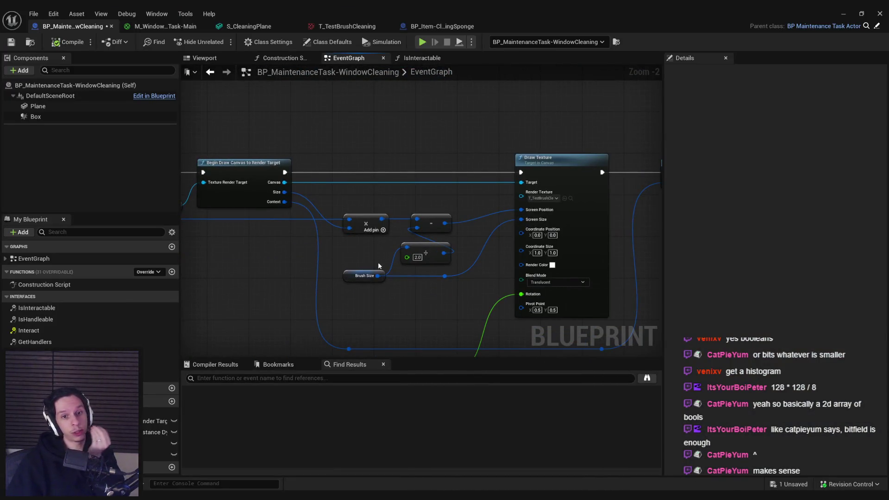
pyautogui.click(365, 275)
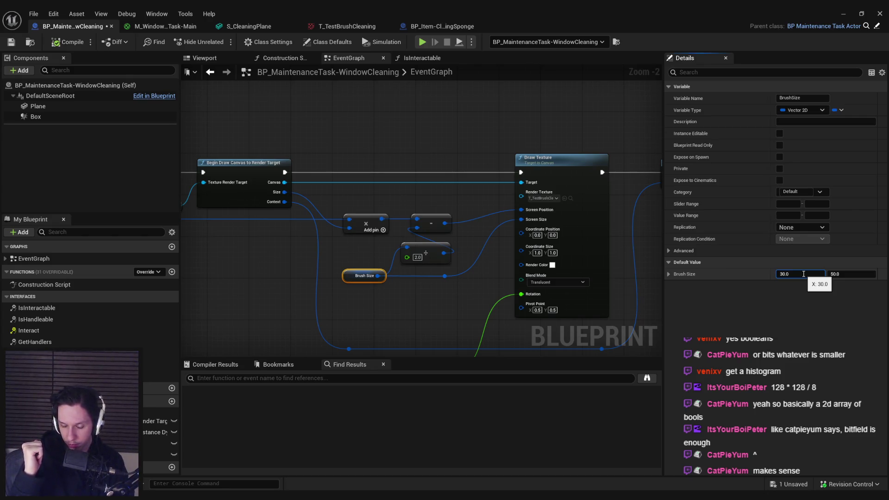
pyautogui.press('Tab')
pyautogui.press('End')
pyautogui.write('/4')
pyautogui.press('Return')
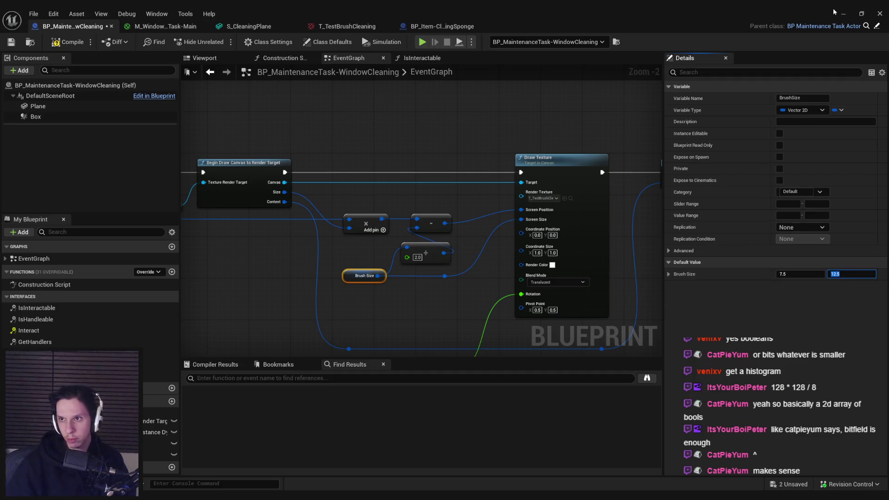
pyautogui.click(844, 14)
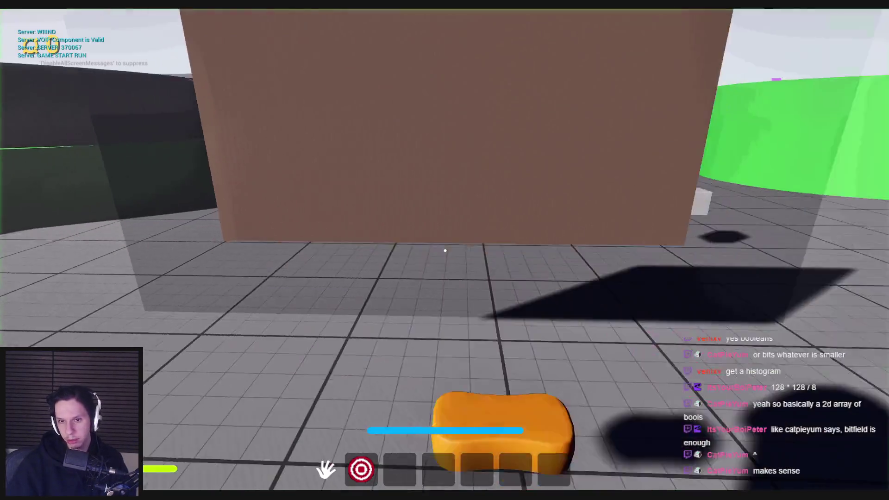
# - Equip the sponge with key 3, sweep a patch of the wall clean, stop play, and return to the Blueprint
pyautogui.press('3')
pyautogui.rightClick(450, 236)
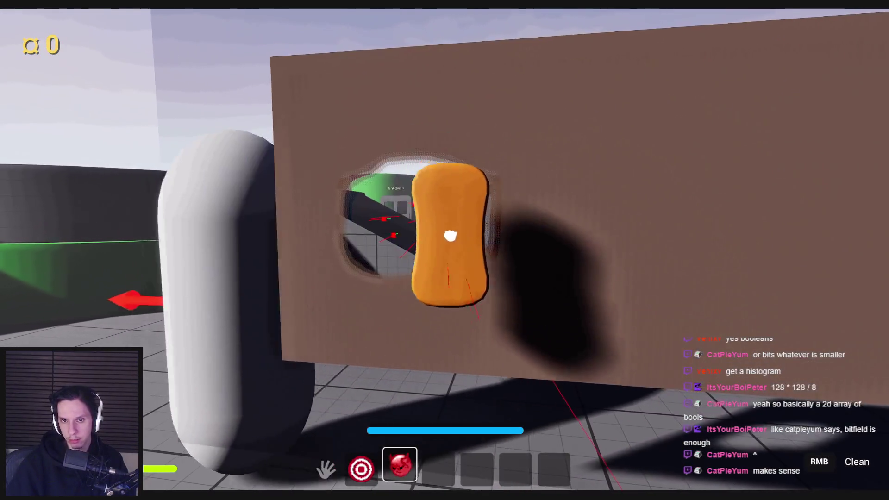
pyautogui.moveTo(450, 236)
pyautogui.mouseDown()
pyautogui.moveTo(422, 157)
pyautogui.moveTo(290, 111)
pyautogui.moveTo(448, 97)
pyautogui.moveTo(242, 79)
pyautogui.moveTo(324, 171)
pyautogui.moveTo(272, 121)
pyautogui.moveTo(297, 338)
pyautogui.moveTo(285, 294)
pyautogui.moveTo(588, 351)
pyautogui.moveTo(313, 341)
pyautogui.moveTo(535, 349)
pyautogui.moveTo(479, 221)
pyautogui.moveTo(734, 301)
pyautogui.moveTo(478, 377)
pyautogui.moveTo(353, 376)
pyautogui.moveTo(293, 341)
pyautogui.moveTo(367, 60)
pyautogui.moveTo(355, 99)
pyautogui.moveTo(502, 89)
pyautogui.moveTo(496, 76)
pyautogui.moveTo(789, 174)
pyautogui.moveTo(543, 159)
pyautogui.moveTo(667, 151)
pyautogui.moveTo(543, 60)
pyautogui.moveTo(847, 79)
pyautogui.moveTo(684, 86)
pyautogui.moveTo(760, 115)
pyautogui.moveTo(681, 441)
pyautogui.moveTo(651, 363)
pyautogui.moveTo(640, 129)
pyautogui.moveTo(728, 241)
pyautogui.moveTo(735, 357)
pyautogui.moveTo(605, 381)
pyautogui.moveTo(551, 376)
pyautogui.mouseUp()
pyautogui.press('Escape')
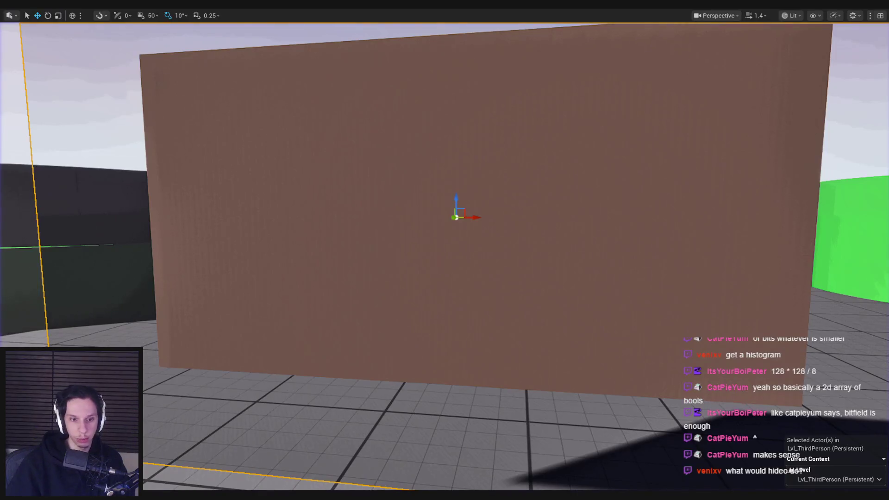
pyautogui.click(342, 479)
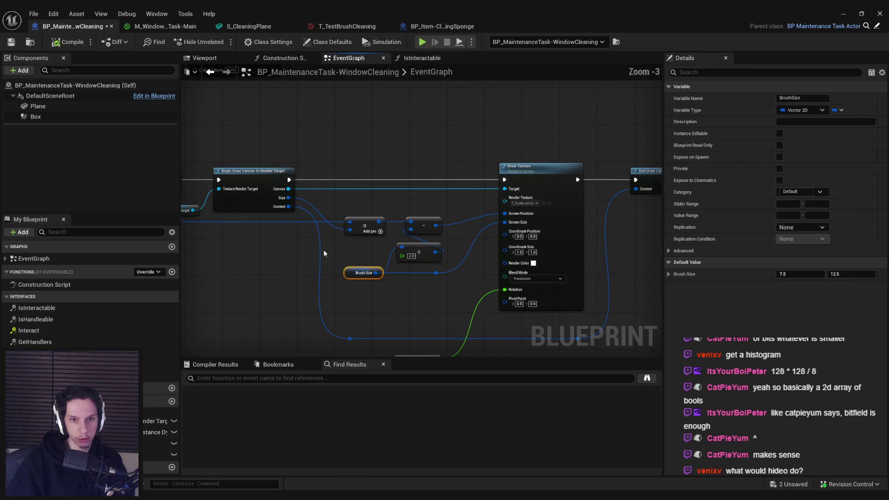
pyautogui.click(302, 258)
pyautogui.moveTo(302, 258); pyautogui.dragTo(402, 241)
pyautogui.scroll(-1, 402, 241)
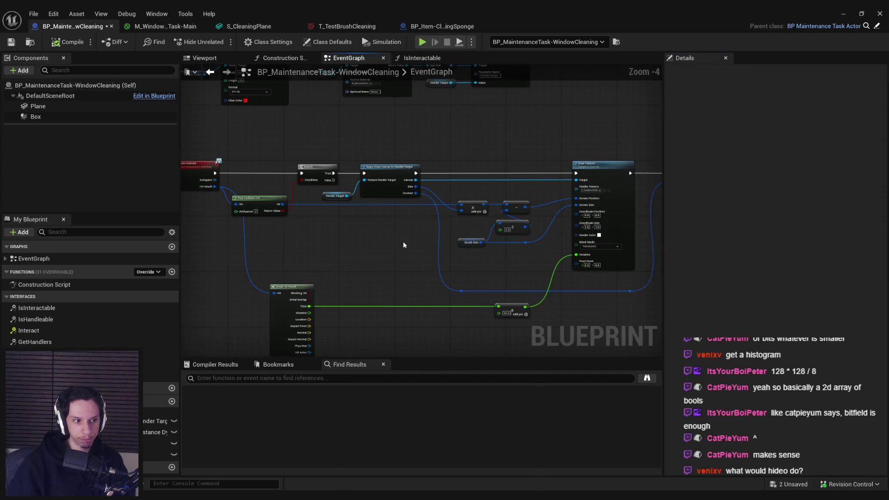
pyautogui.scroll(1, 403, 240)
pyautogui.moveTo(422, 262)
pyautogui.mouseDown()
pyautogui.moveTo(298, 248)
pyautogui.moveTo(290, 258)
pyautogui.moveTo(454, 258)
pyautogui.moveTo(407, 258)
pyautogui.mouseUp()
pyautogui.scroll(-1, 407, 258)
pyautogui.moveTo(299, 246); pyautogui.dragTo(426, 259)
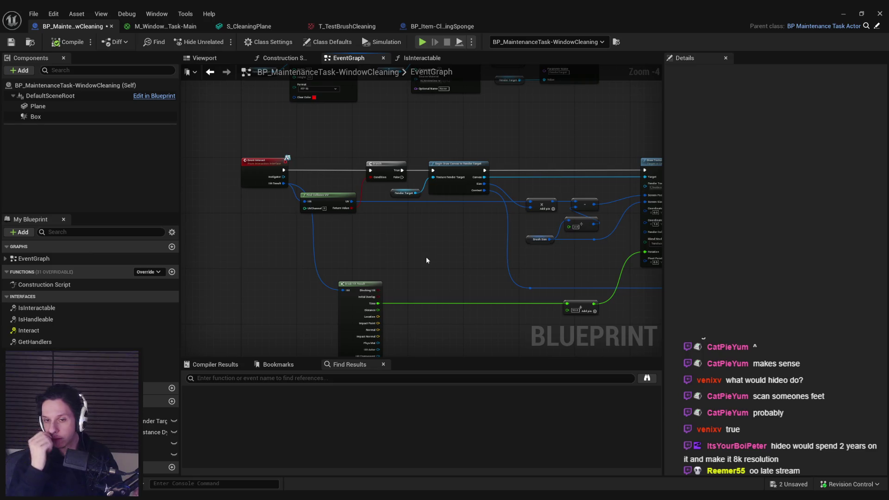
pyautogui.moveTo(426, 259); pyautogui.dragTo(93, 277)
pyautogui.scroll(1, 361, 313)
pyautogui.moveTo(333, 329); pyautogui.dragTo(410, 251)
# - Add an End Draw Canvas to Render Target node via the 'can' search
pyautogui.write('can')
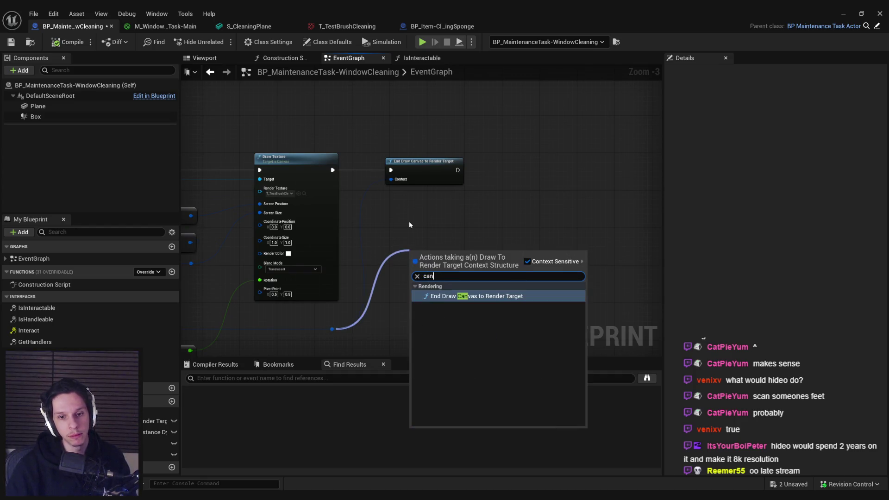
pyautogui.press('Return')
pyautogui.scroll(-1, 409, 222)
pyautogui.moveTo(432, 218)
pyautogui.mouseDown()
pyautogui.moveTo(605, 222)
pyautogui.moveTo(484, 206)
pyautogui.moveTo(521, 189)
pyautogui.mouseUp()
# - Paste a Render Target getter and add a Read Render Target node beside it
pyautogui.hotkey('ctrl', 'v')
pyautogui.write('read')
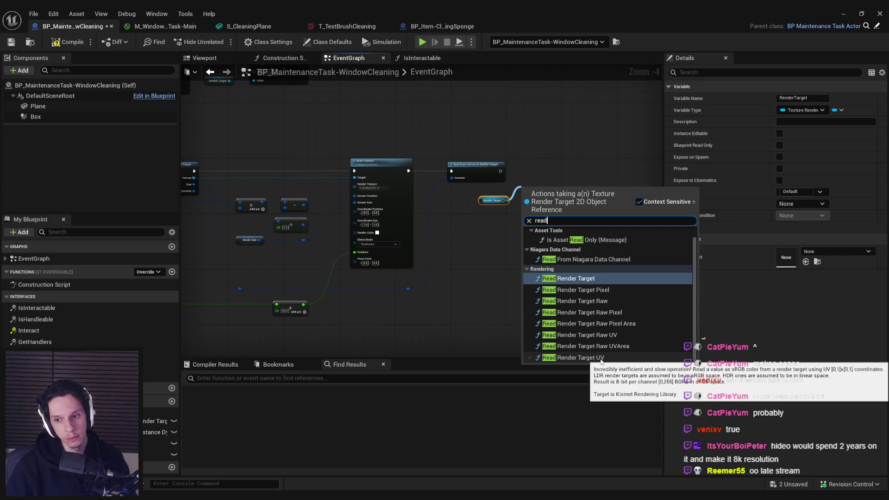
pyautogui.click(588, 280)
pyautogui.scroll(3, 558, 190)
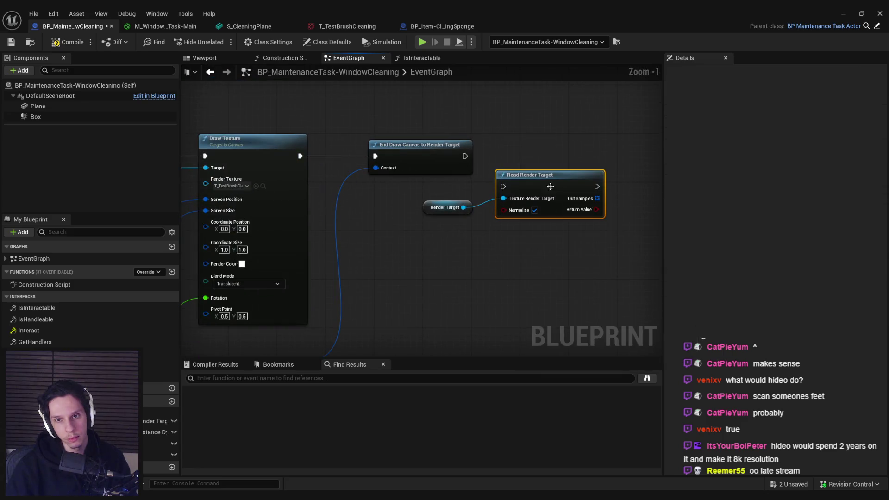
pyautogui.moveTo(597, 198)
pyautogui.mouseDown()
pyautogui.moveTo(495, 219)
pyautogui.moveTo(458, 173)
pyautogui.moveTo(518, 201)
pyautogui.moveTo(499, 200)
pyautogui.mouseUp()
pyautogui.click(467, 213)
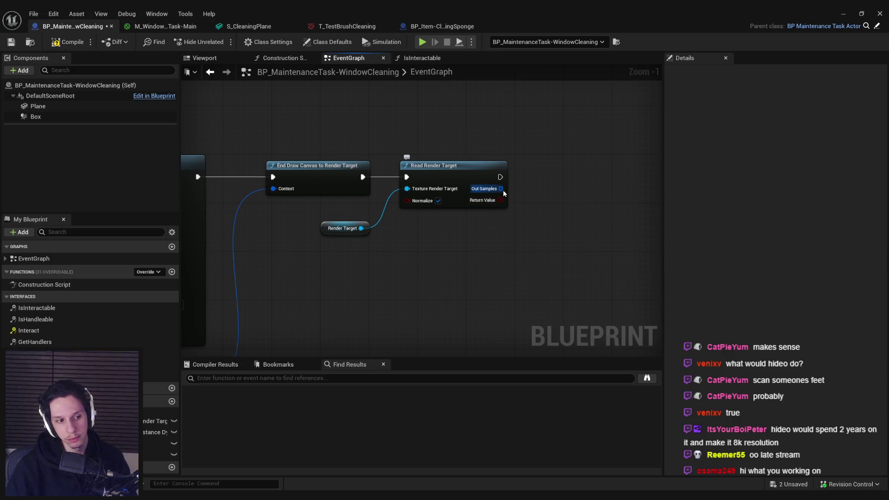
# - Loop over Read Render Target's Out Samples with a For Each Loop
pyautogui.moveTo(502, 189); pyautogui.dragTo(524, 194)
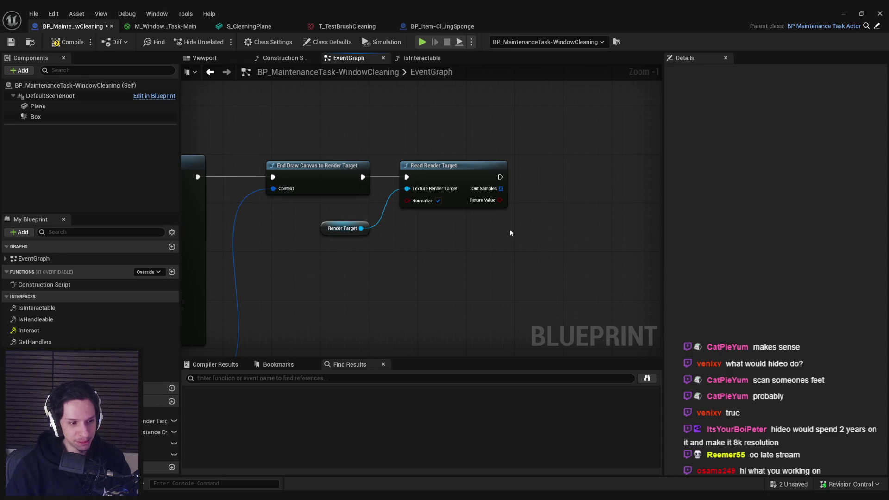
pyautogui.moveTo(502, 190); pyautogui.dragTo(547, 200)
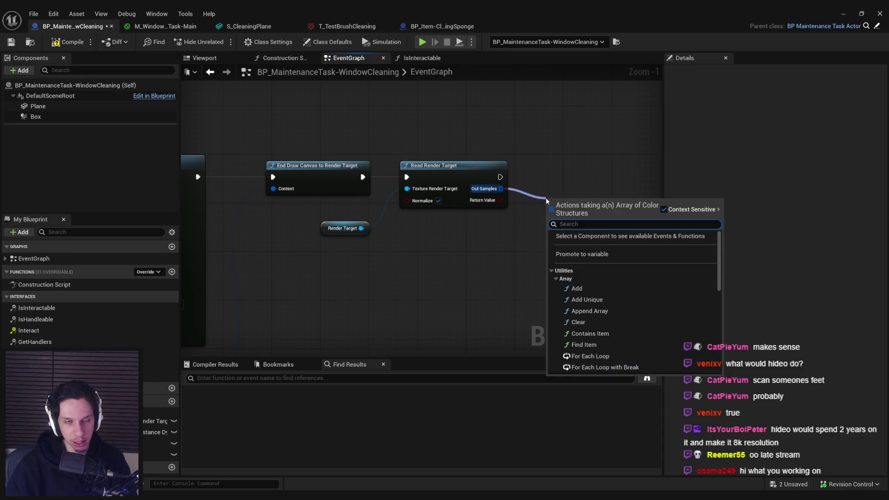
pyautogui.write('for')
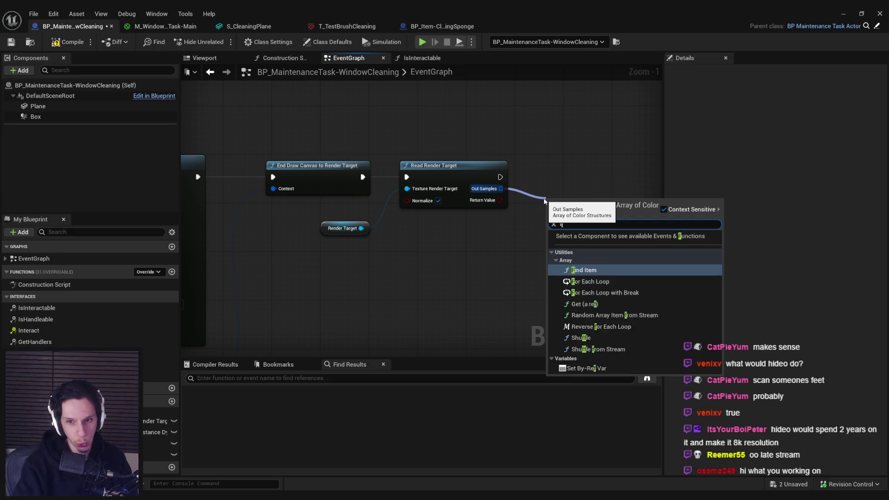
pyautogui.click(590, 251)
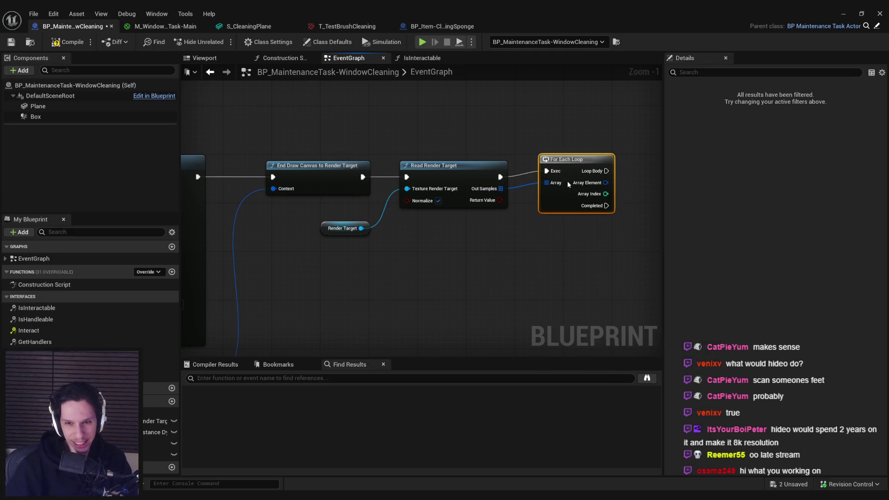
# - Split each loop Array Element into channels with a Break Color node
pyautogui.moveTo(458, 193); pyautogui.dragTo(473, 199)
pyautogui.write('break')
pyautogui.click(507, 240)
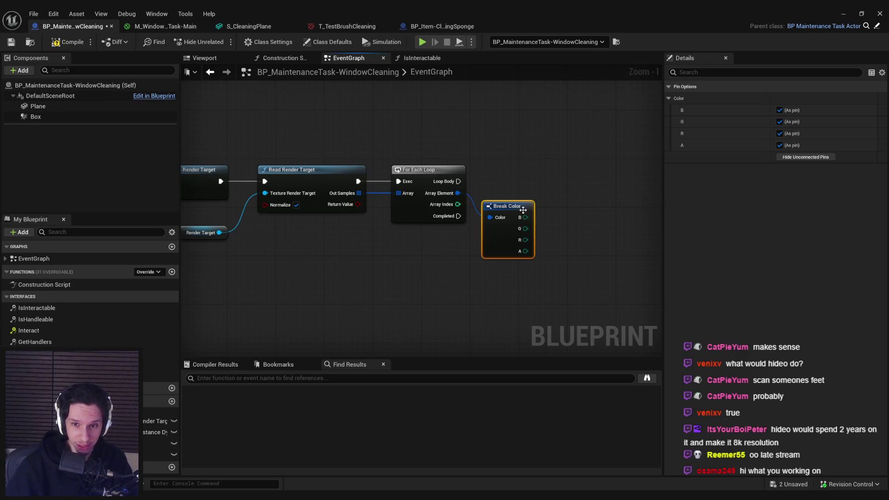
pyautogui.click(563, 187)
pyautogui.rightClick(576, 186)
pyautogui.click(555, 206)
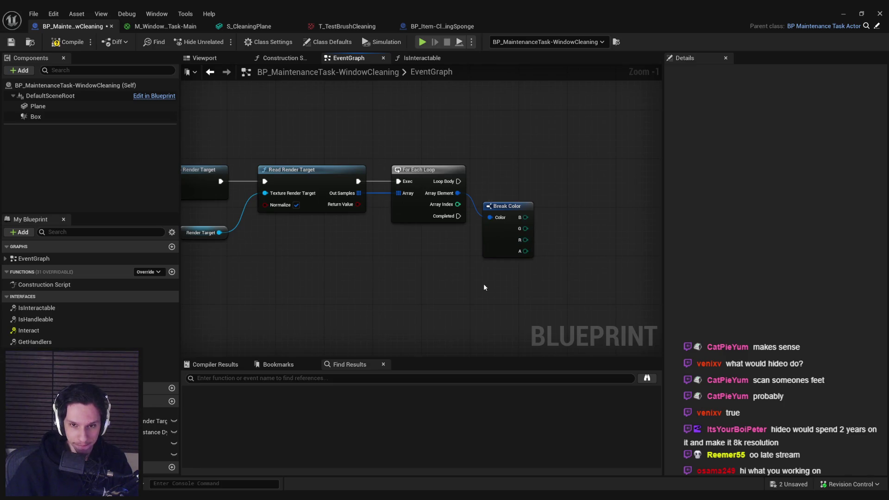
# - Select and delete the For Each Loop and Break Color nodes
pyautogui.scroll(-1, 483, 284)
pyautogui.moveTo(384, 269); pyautogui.dragTo(657, 270)
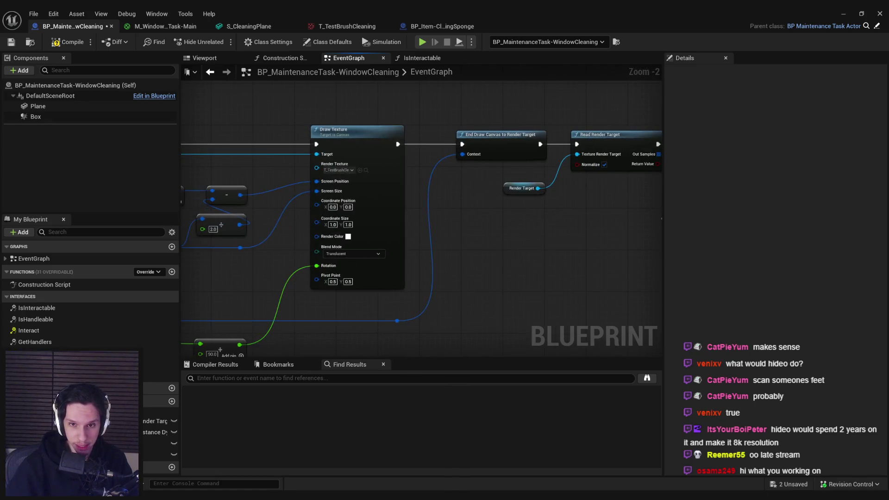
pyautogui.moveTo(660, 222); pyautogui.dragTo(466, 246)
pyautogui.moveTo(603, 270)
pyautogui.mouseDown()
pyautogui.moveTo(514, 187)
pyautogui.moveTo(463, 190)
pyautogui.mouseUp()
pyautogui.moveTo(402, 238); pyautogui.dragTo(345, 210)
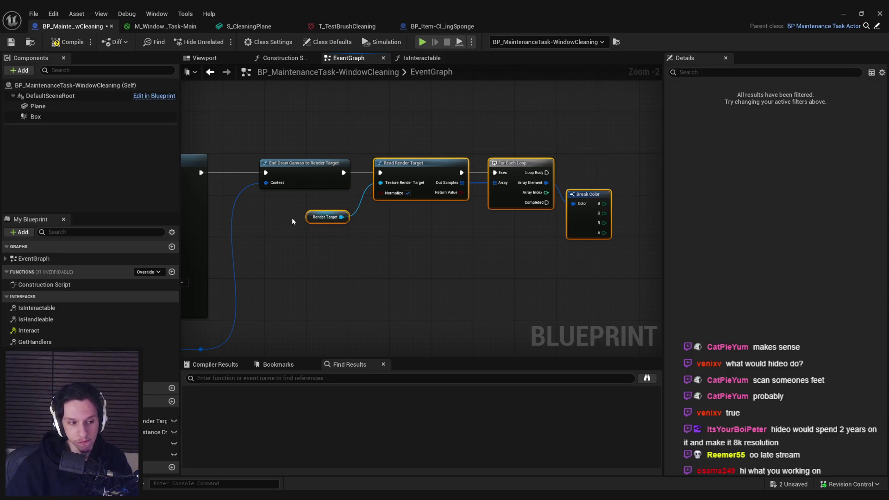
pyautogui.moveTo(291, 221)
pyautogui.mouseDown()
pyautogui.moveTo(540, 244)
pyautogui.moveTo(357, 215)
pyautogui.moveTo(424, 222)
pyautogui.moveTo(389, 219)
pyautogui.mouseUp()
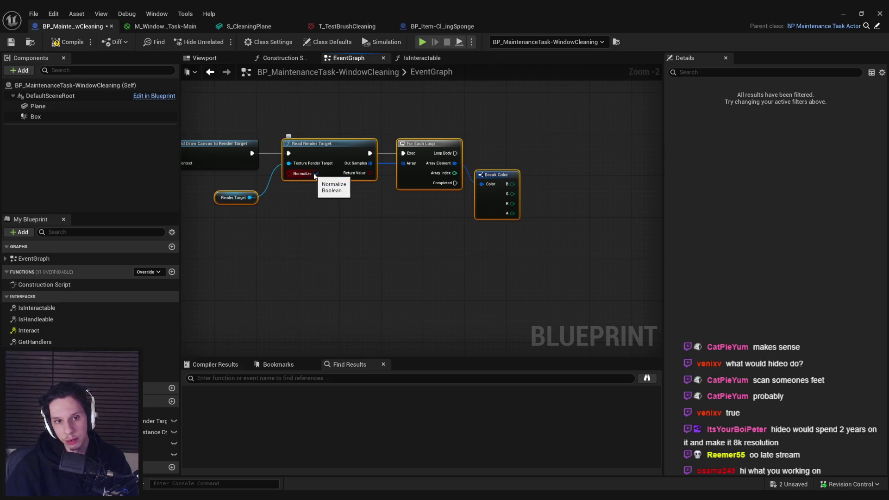
pyautogui.moveTo(315, 144)
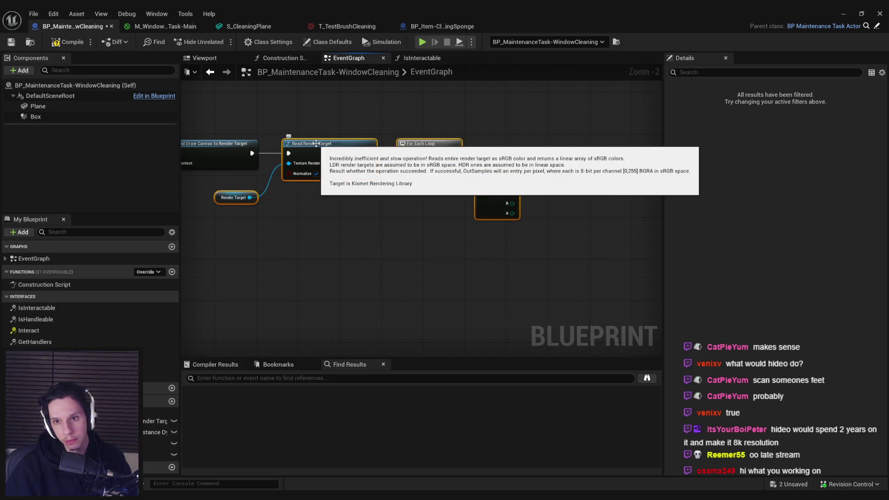
pyautogui.click(540, 246)
pyautogui.press('Delete')
# - Pull a wire from Out Samples, then cancel the array action list and bring Draw Texture into view
pyautogui.moveTo(540, 246)
pyautogui.mouseDown()
pyautogui.moveTo(393, 137)
pyautogui.moveTo(416, 159)
pyautogui.moveTo(407, 170)
pyautogui.moveTo(422, 171)
pyautogui.mouseUp()
pyautogui.press('Escape')
pyautogui.scroll(-3, 449, 270)
pyautogui.scroll(-5, 451, 278)
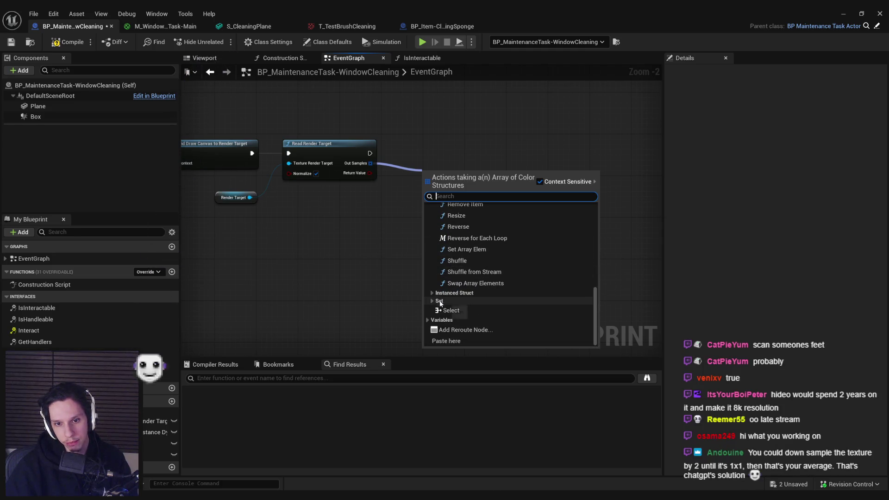
pyautogui.click(339, 231)
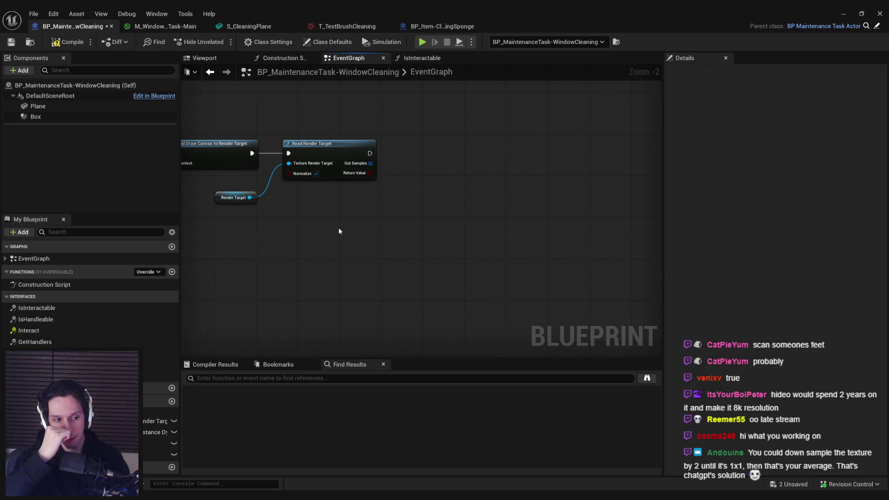
pyautogui.scroll(-1, 339, 231)
pyautogui.moveTo(351, 232)
pyautogui.mouseDown()
pyautogui.moveTo(583, 273)
pyautogui.moveTo(550, 256)
pyautogui.mouseUp()
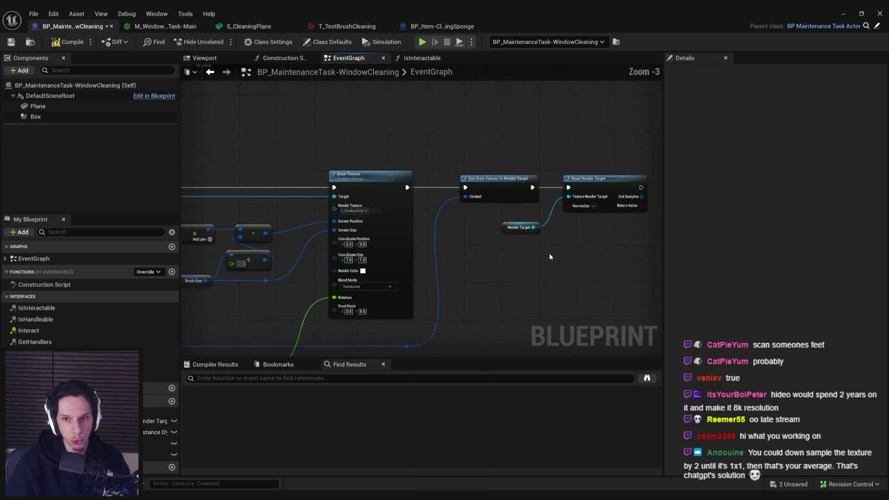
pyautogui.scroll(1, 550, 256)
# - Delete Read Render Target, try a Read Render Target Raw Pixel node from Render Target, then delete it
pyautogui.click(601, 181)
pyautogui.press('Delete')
pyautogui.moveTo(528, 227); pyautogui.dragTo(571, 204)
pyautogui.write('read')
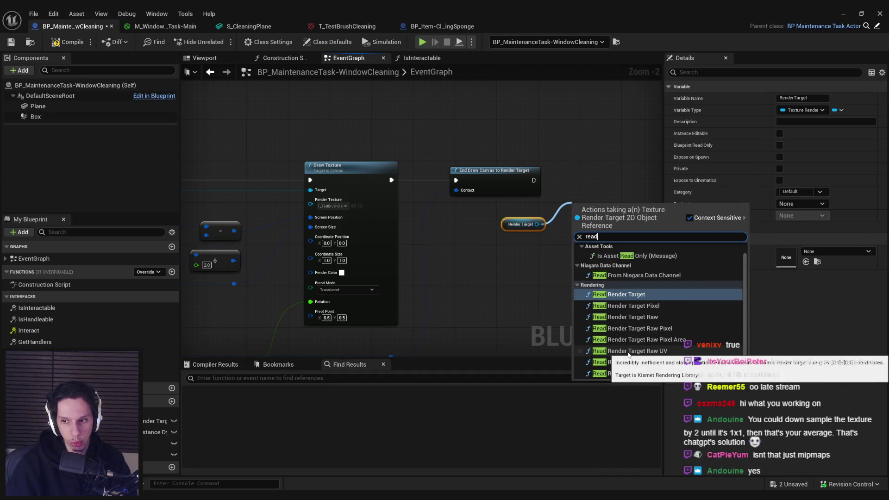
pyautogui.click(626, 328)
pyautogui.scroll(2, 394, 199)
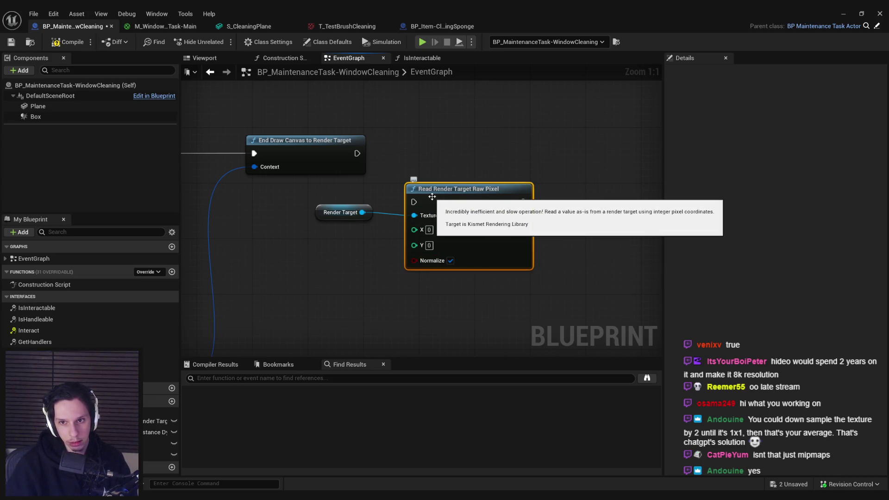
pyautogui.moveTo(432, 196); pyautogui.dragTo(428, 139)
pyautogui.press('Delete')
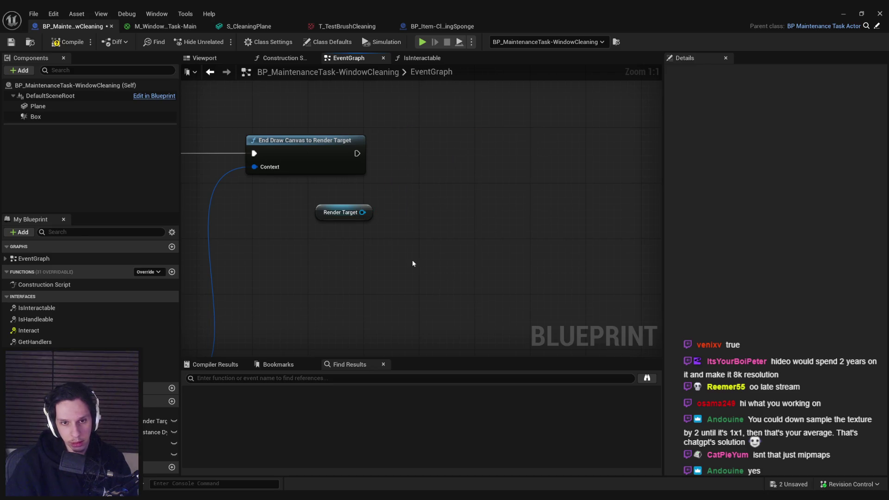
# - Frame the whole graph, compile the Blueprint and save it
pyautogui.press('Home')
pyautogui.press('F7')
pyautogui.hotkey('ctrl', 's')
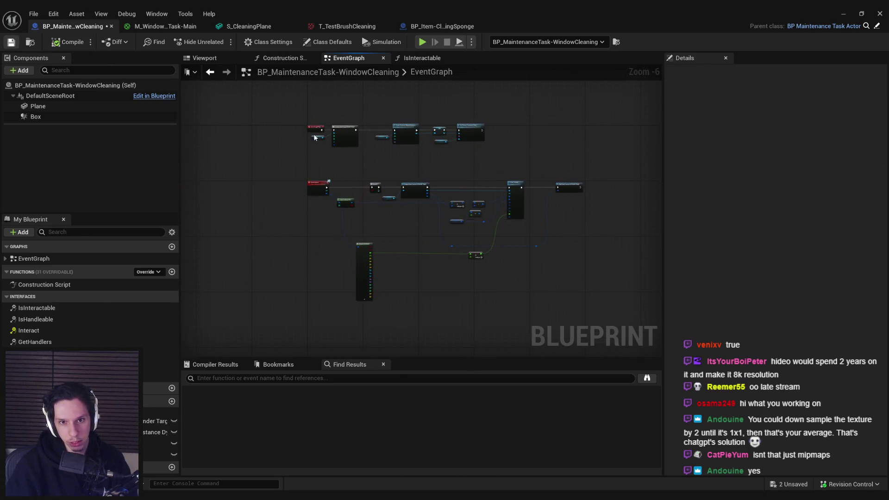
# - Pan over the drawing, BeginPlay and Interact chains, briefly checking the Calculator app
pyautogui.scroll(4, 432, 222)
pyautogui.scroll(-2, 431, 221)
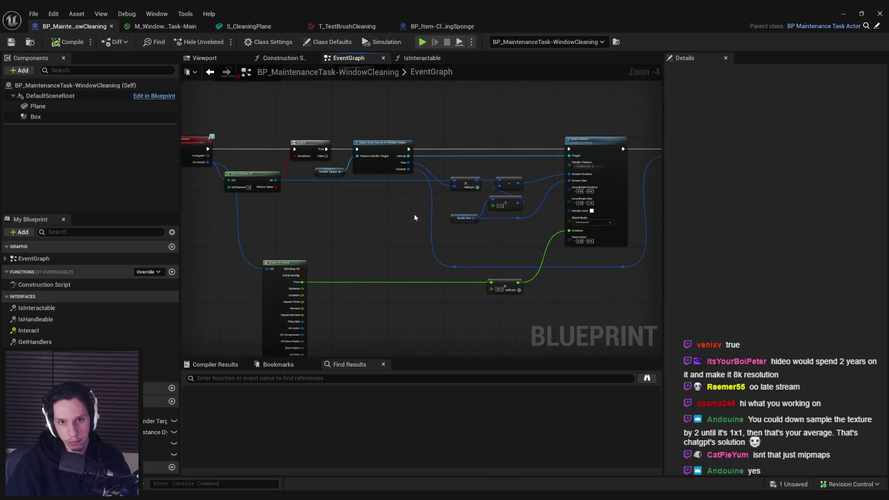
pyautogui.moveTo(413, 216)
pyautogui.mouseDown()
pyautogui.moveTo(409, 222)
pyautogui.moveTo(328, 202)
pyautogui.mouseUp()
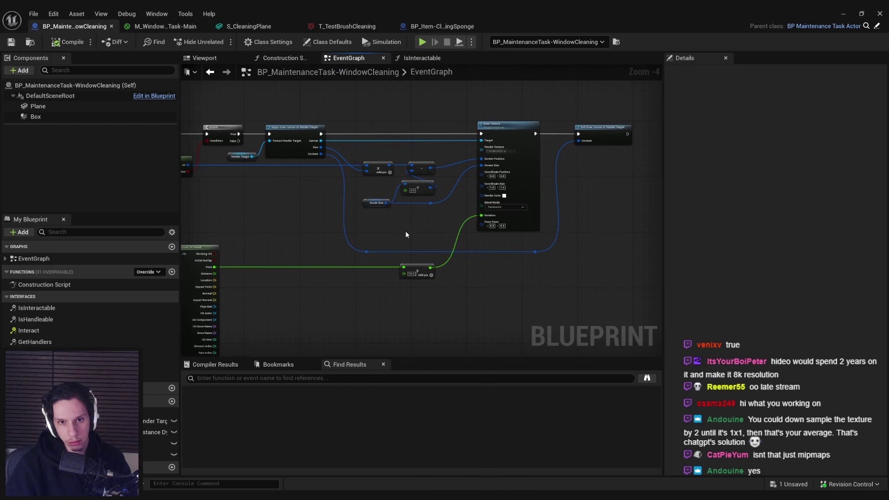
pyautogui.moveTo(413, 235); pyautogui.dragTo(377, 216)
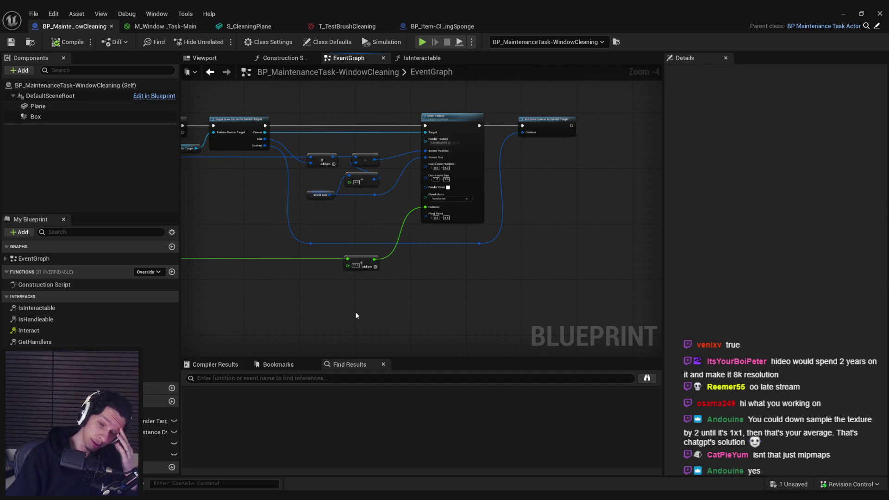
pyautogui.moveTo(360, 308); pyautogui.dragTo(529, 443)
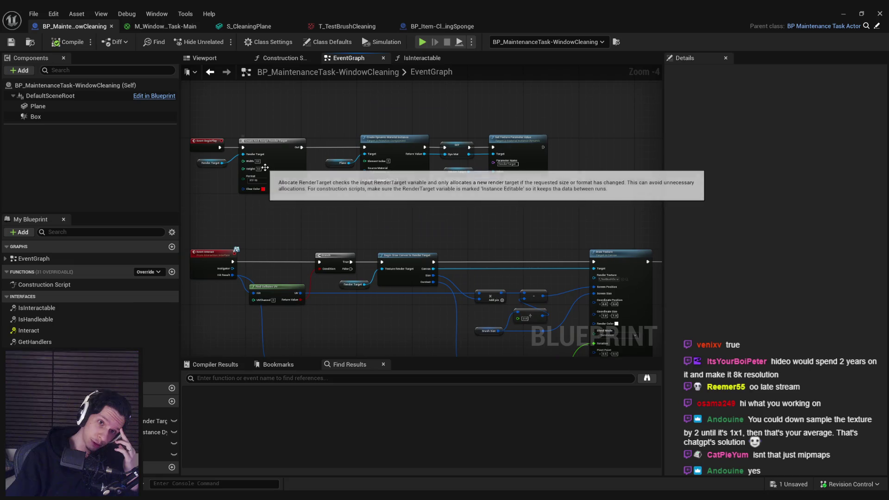
pyautogui.press('super')
pyautogui.write('calc')
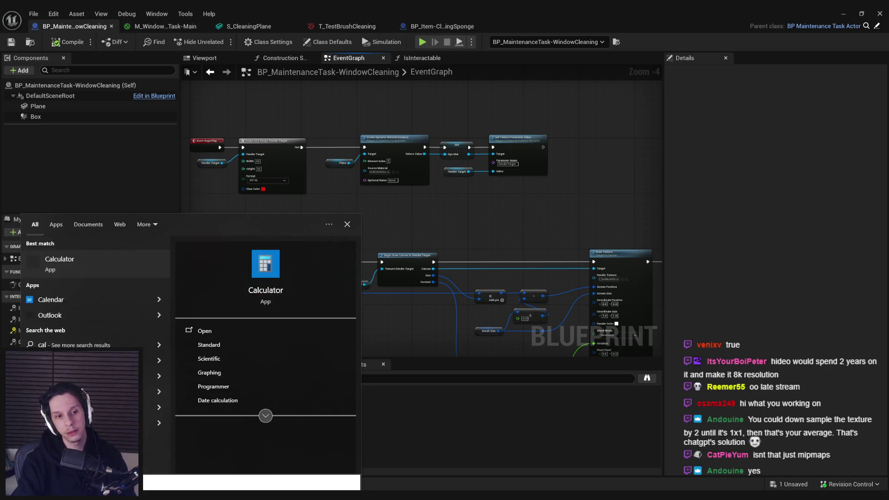
pyautogui.press('Return')
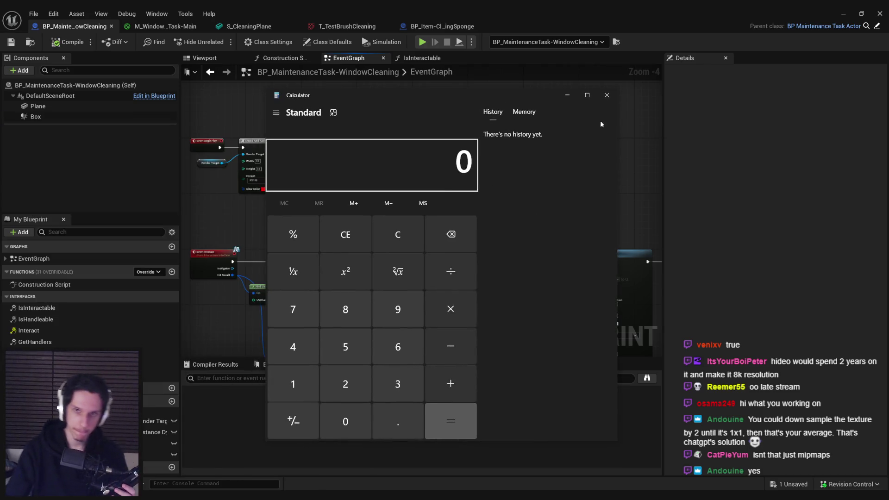
pyautogui.click(606, 95)
# - Change the CleanedArea variable type to Boolean, then compile and save
pyautogui.click(158, 454)
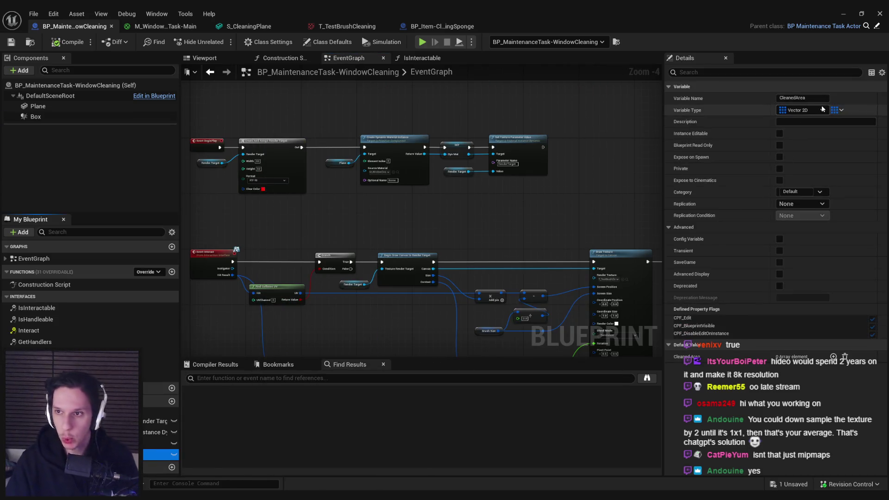
pyautogui.click(803, 110)
pyautogui.click(787, 136)
pyautogui.click(68, 41)
pyautogui.click(11, 42)
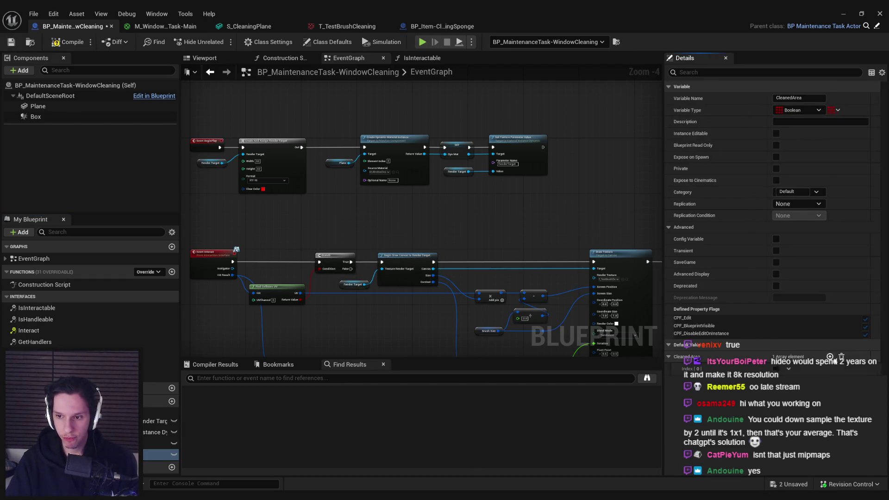
# - Add and remove a default CleanedArea array element, then recompile and save
pyautogui.click(833, 356)
pyautogui.click(845, 356)
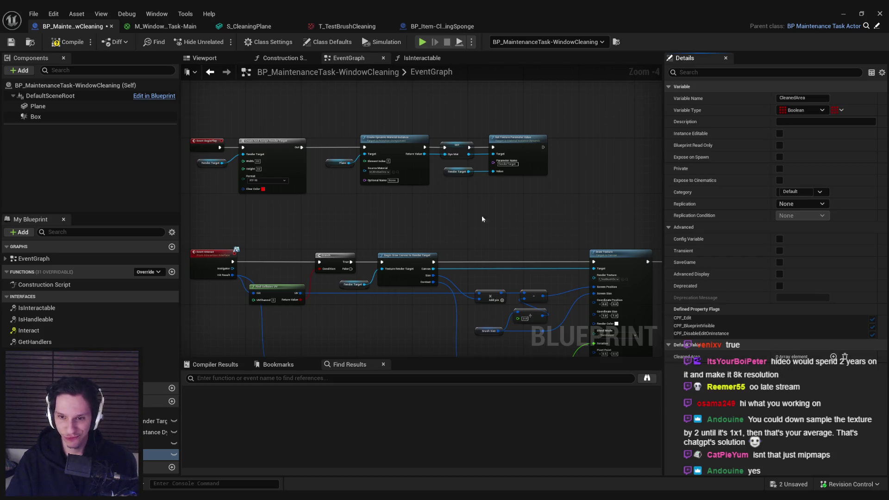
pyautogui.click(68, 42)
pyautogui.click(11, 41)
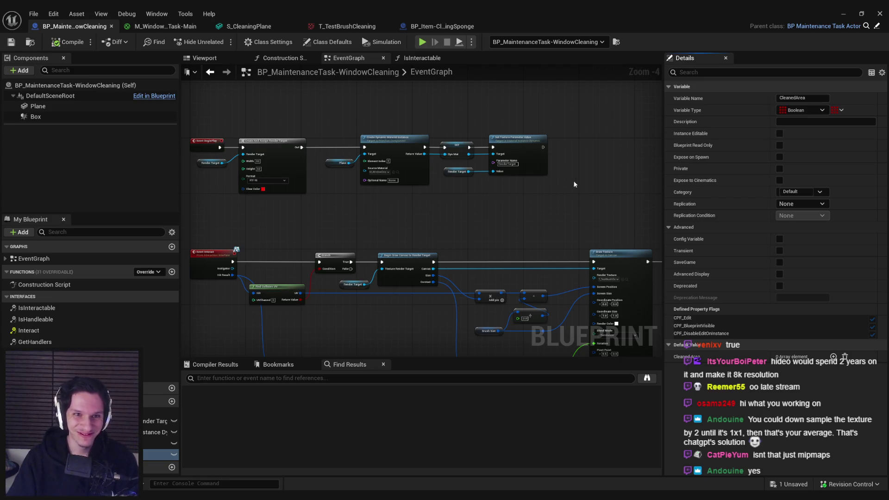
pyautogui.moveTo(543, 147); pyautogui.dragTo(570, 167)
# - Add a For Loop after Set Texture Parameter Value with First Index 1 and Last Index 1024
pyautogui.write('for loop')
pyautogui.press('Down')
pyautogui.press('Down')
pyautogui.press('Down')
pyautogui.press('Return')
pyautogui.scroll(2, 570, 168)
pyautogui.moveTo(565, 161); pyautogui.dragTo(564, 146)
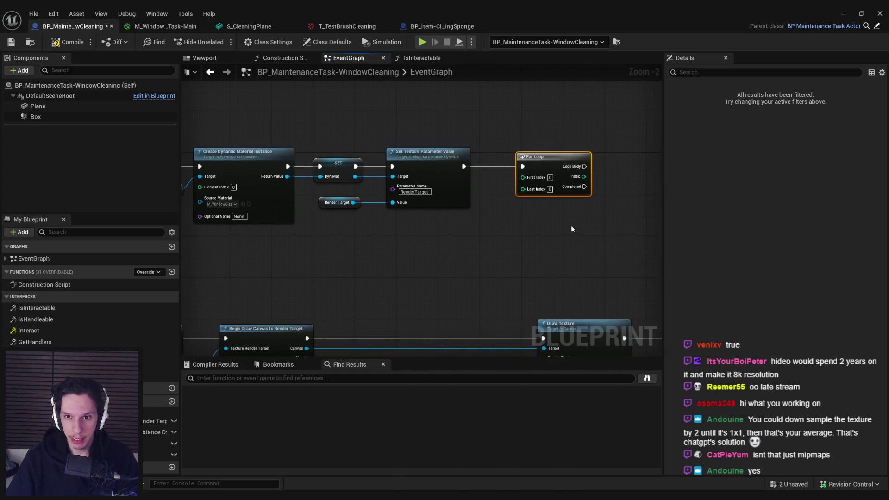
pyautogui.click(549, 189)
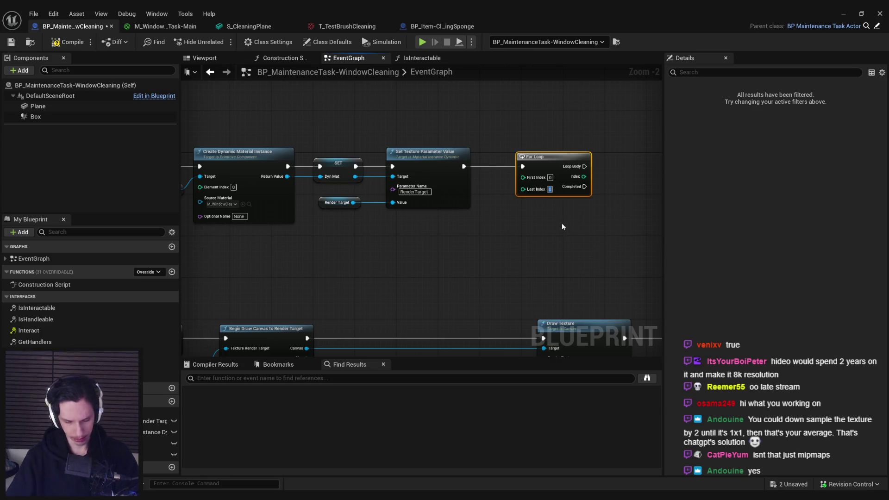
pyautogui.write('1024')
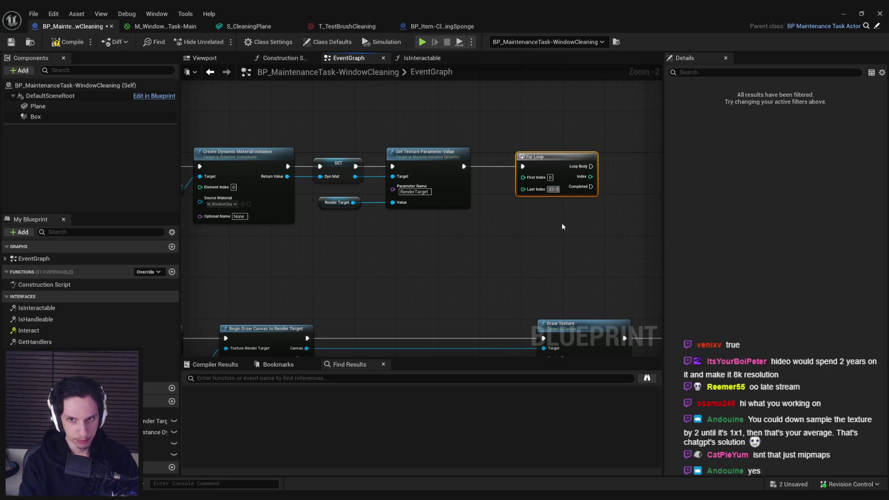
pyautogui.click(562, 224)
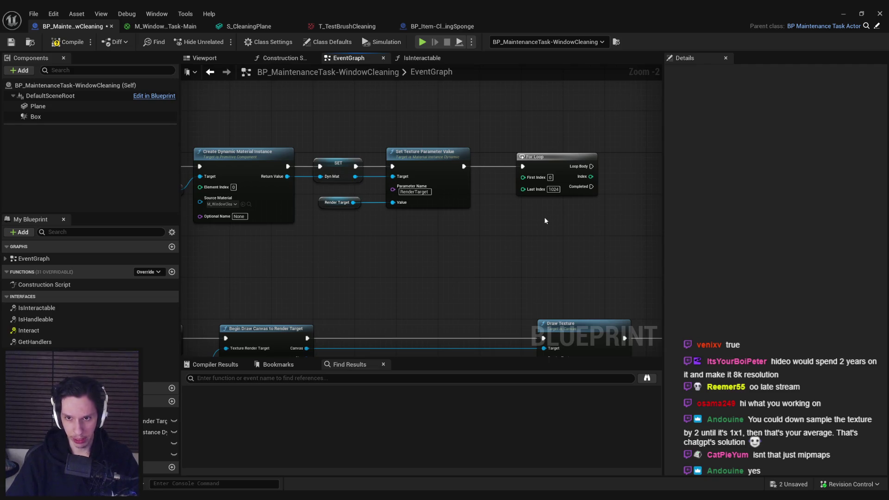
pyautogui.click(550, 177)
pyautogui.write('1')
pyautogui.click(575, 221)
# - Wire a CleanedArea getter and array ADD node to the Loop Body, then compile and save
pyautogui.moveTo(576, 221); pyautogui.dragTo(405, 224)
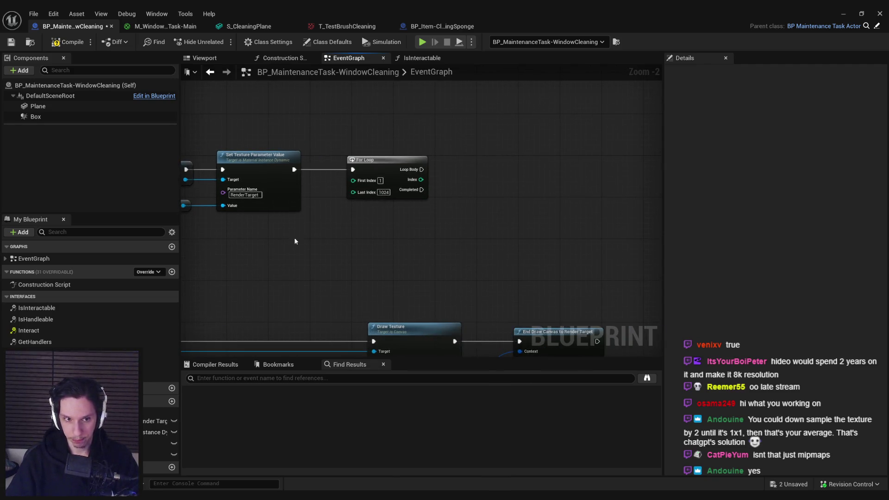
pyautogui.moveTo(157, 454)
pyautogui.mouseDown()
pyautogui.moveTo(478, 183)
pyautogui.moveTo(474, 171)
pyautogui.moveTo(528, 176)
pyautogui.moveTo(419, 170)
pyautogui.mouseUp()
pyautogui.click(493, 190)
pyautogui.write('add')
pyautogui.click(559, 227)
pyautogui.moveTo(477, 173)
pyautogui.mouseDown()
pyautogui.moveTo(463, 175)
pyautogui.moveTo(466, 200)
pyautogui.mouseUp()
pyautogui.moveTo(543, 189); pyautogui.dragTo(542, 179)
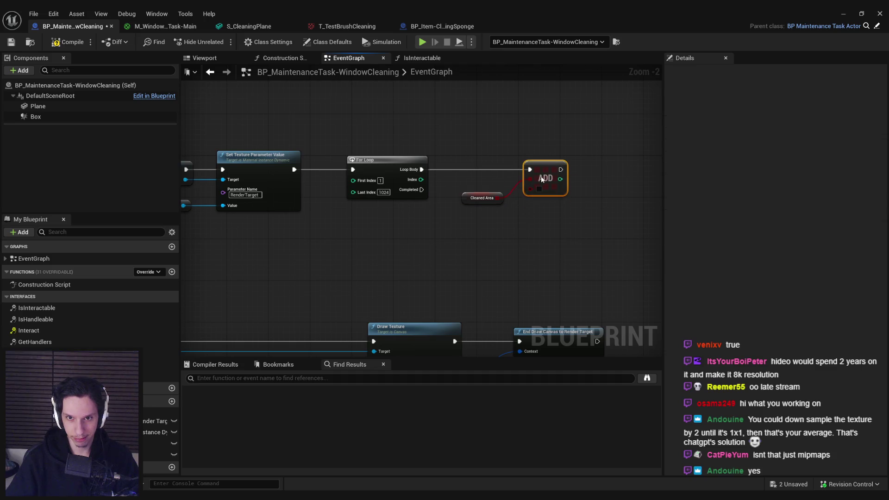
pyautogui.moveTo(483, 198); pyautogui.dragTo(494, 193)
pyautogui.click(476, 277)
pyautogui.press('F7')
pyautogui.hotkey('ctrl', 's')
# - Move the Cleaned Area and ADD nodes left into a tidy layout and save
pyautogui.moveTo(476, 276); pyautogui.dragTo(468, 248)
pyautogui.moveTo(484, 164); pyautogui.dragTo(484, 160)
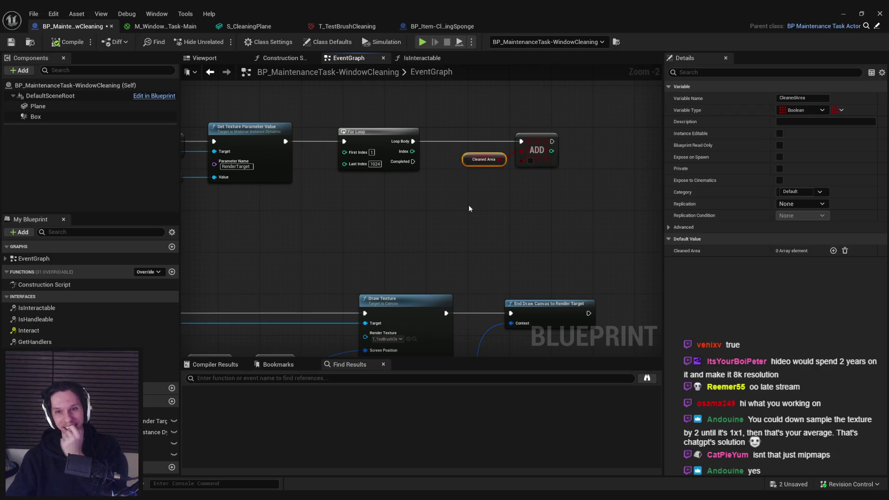
pyautogui.click(468, 208)
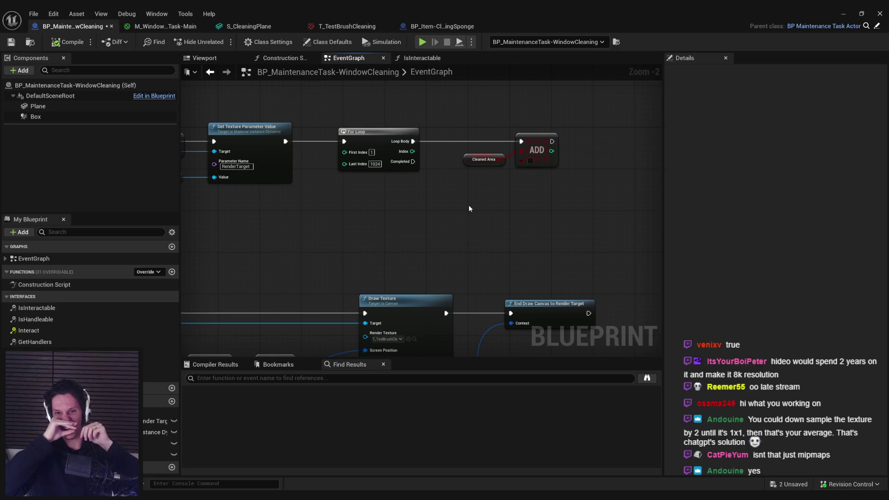
pyautogui.moveTo(469, 208)
pyautogui.mouseDown()
pyautogui.moveTo(537, 139)
pyautogui.moveTo(527, 151)
pyautogui.mouseUp()
pyautogui.click(523, 215)
pyautogui.click(11, 41)
pyautogui.scroll(-3, 377, 203)
# - Split Find Collision UV's UV output with a Break Vector 2D node
pyautogui.scroll(3, 358, 232)
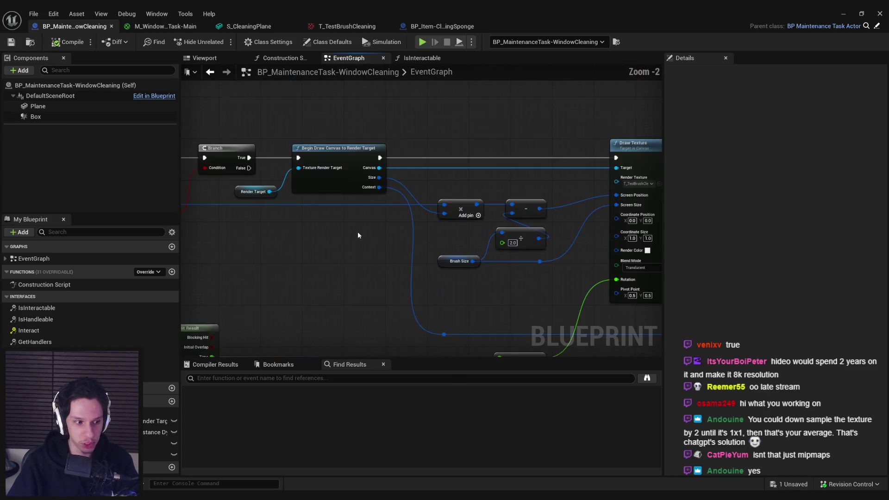
pyautogui.scroll(-2, 370, 218)
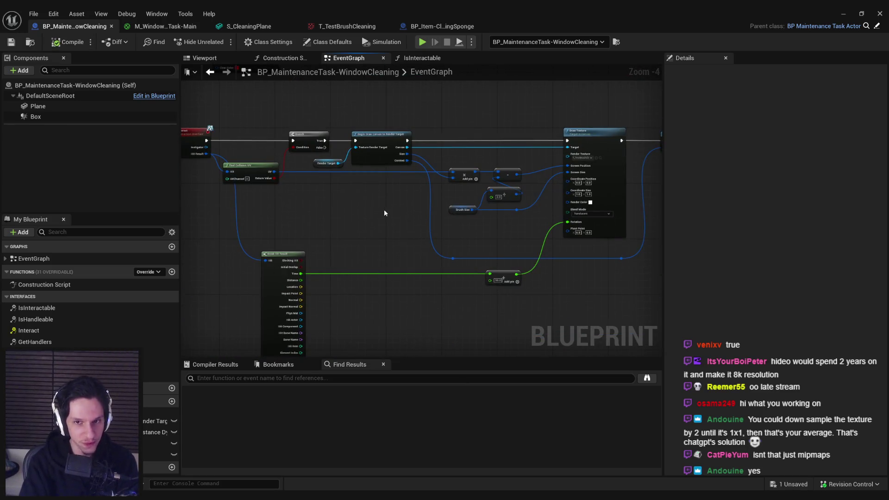
pyautogui.scroll(3, 413, 187)
pyautogui.scroll(-2, 374, 202)
pyautogui.moveTo(407, 204); pyautogui.dragTo(509, 212)
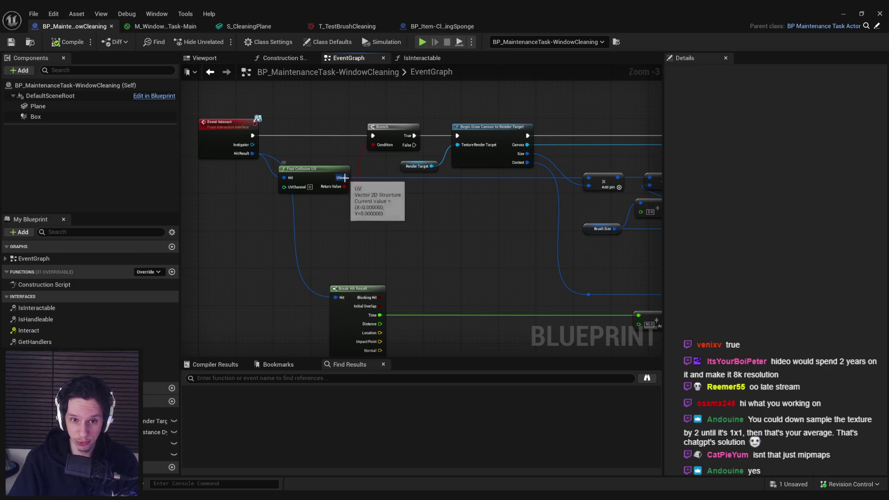
pyautogui.scroll(-2, 356, 182)
pyautogui.moveTo(250, 161)
pyautogui.mouseDown()
pyautogui.moveTo(407, 302)
pyautogui.moveTo(428, 278)
pyautogui.mouseUp()
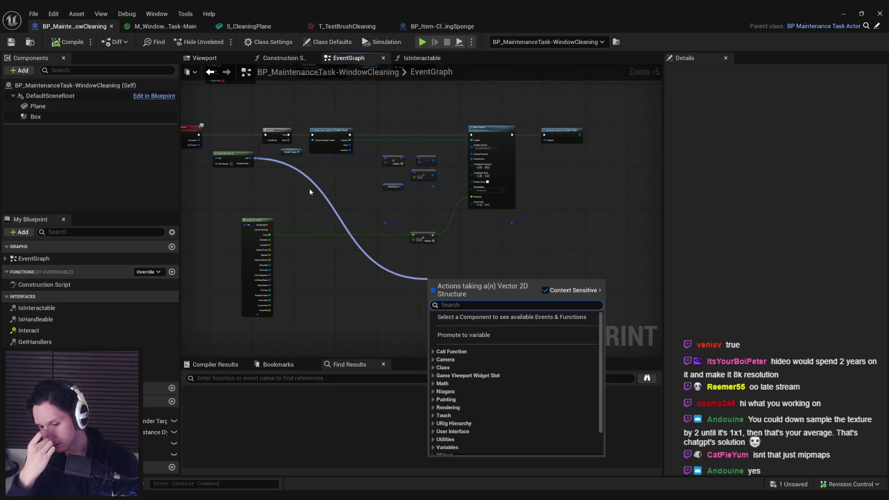
pyautogui.write('break')
pyautogui.press('Return')
pyautogui.scroll(2, 486, 324)
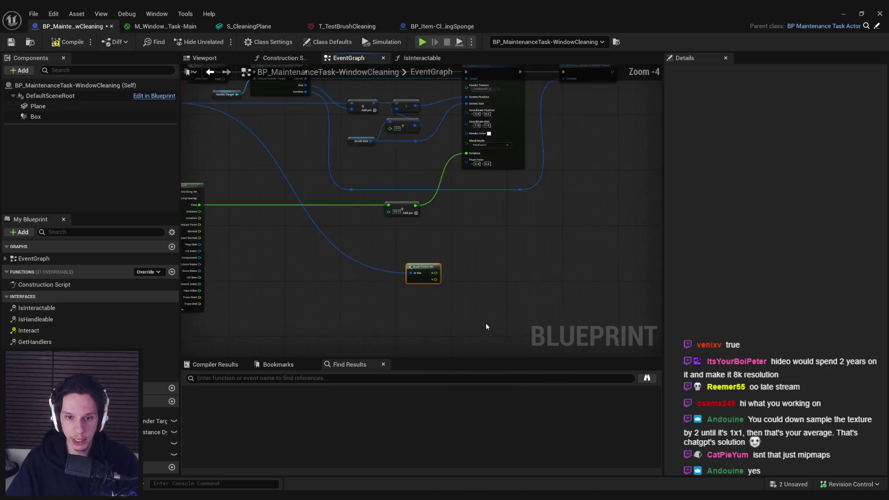
# - Add a multiply node for X and a copied multiply node for Y
pyautogui.moveTo(421, 251); pyautogui.dragTo(477, 241)
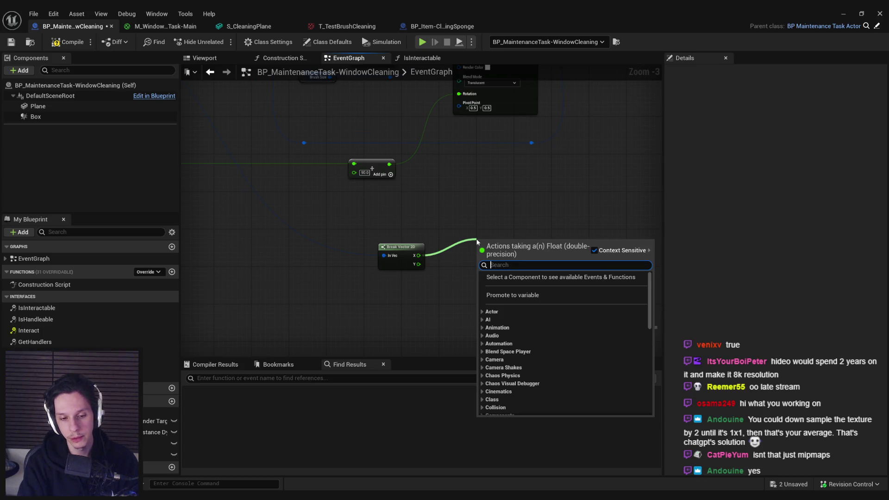
pyautogui.press('Escape')
pyautogui.moveTo(418, 255)
pyautogui.mouseDown()
pyautogui.moveTo(476, 238)
pyautogui.moveTo(470, 226)
pyautogui.mouseUp()
pyautogui.write('*')
pyautogui.scroll(2, 509, 292)
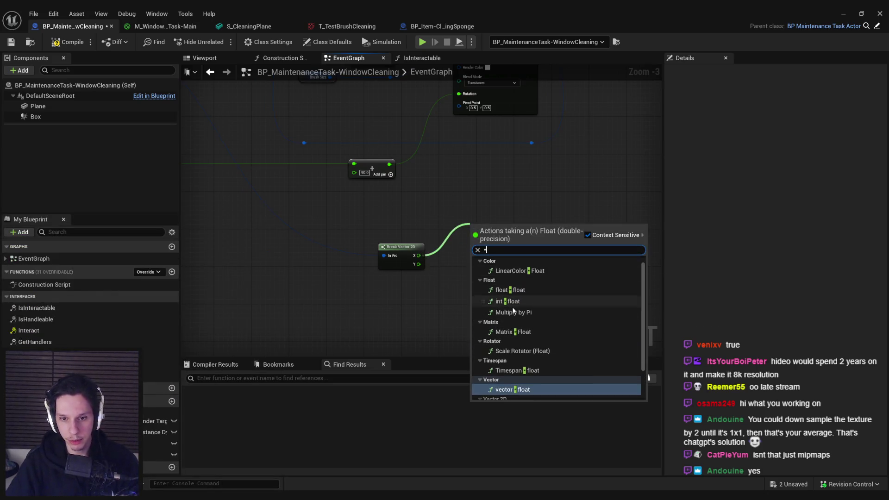
pyautogui.click(514, 294)
pyautogui.hotkey('ctrl', 'c')
pyautogui.hotkey('ctrl', 'v')
pyautogui.moveTo(477, 264)
pyautogui.mouseDown()
pyautogui.moveTo(412, 264)
pyautogui.moveTo(492, 265)
pyautogui.mouseUp()
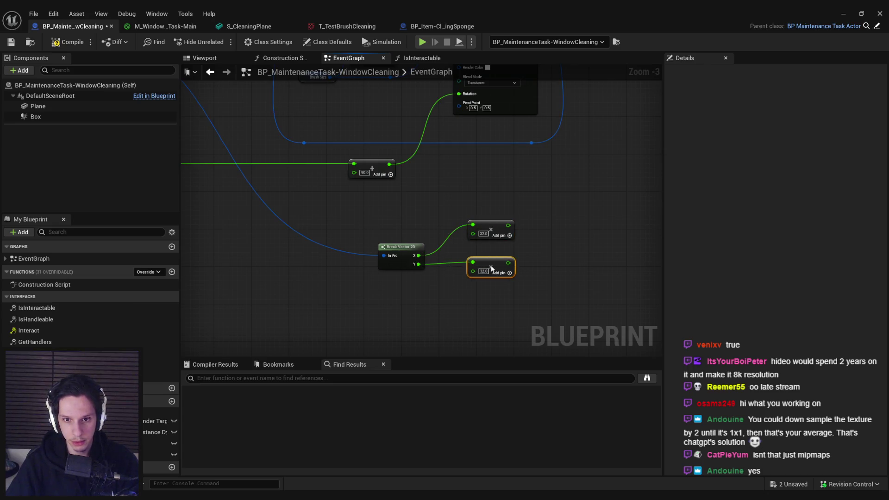
# - Line up both multiply nodes beside Break Vector 2D, then compile and save
pyautogui.moveTo(493, 231)
pyautogui.mouseDown()
pyautogui.moveTo(492, 246)
pyautogui.moveTo(474, 250)
pyautogui.mouseUp()
pyautogui.keyDown('shift'); pyautogui.click(491, 273); pyautogui.keyUp('shift')
pyautogui.click(482, 242)
pyautogui.click(527, 256)
pyautogui.press('F7')
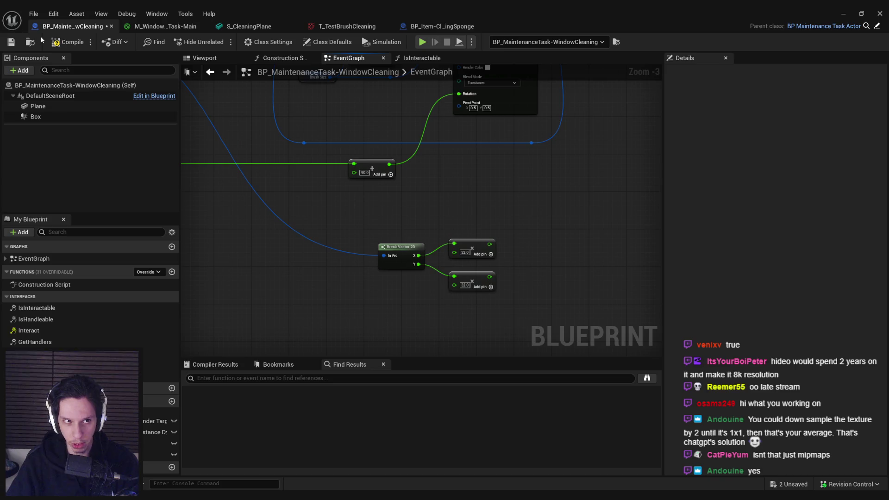
pyautogui.hotkey('ctrl', 's')
# - Round the X and Y multiply results with two Round nodes and straighten the wires
pyautogui.scroll(-1, 432, 224)
pyautogui.moveTo(441, 200)
pyautogui.mouseDown()
pyautogui.moveTo(605, 293)
pyautogui.moveTo(575, 298)
pyautogui.moveTo(327, 250)
pyautogui.mouseUp()
pyautogui.scroll(1, 330, 245)
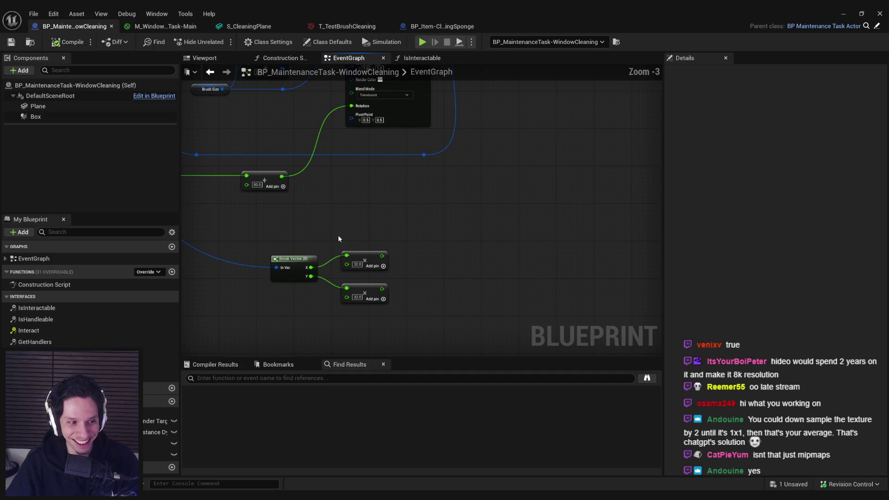
pyautogui.moveTo(421, 249)
pyautogui.mouseDown()
pyautogui.moveTo(430, 231)
pyautogui.moveTo(417, 240)
pyautogui.mouseUp()
pyautogui.scroll(1, 394, 239)
pyautogui.write('round')
pyautogui.press('Return')
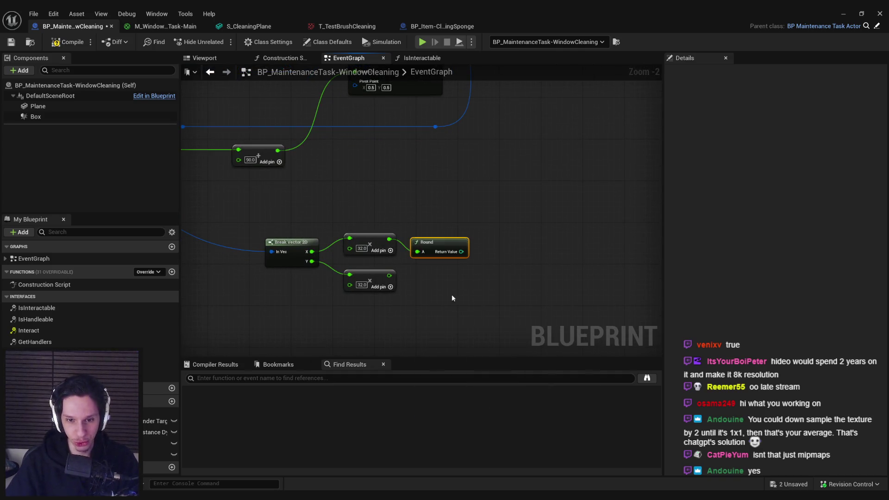
pyautogui.hotkey('ctrl', 'c')
pyautogui.hotkey('ctrl', 'v')
pyautogui.moveTo(419, 273); pyautogui.dragTo(389, 275)
pyautogui.moveTo(486, 310); pyautogui.dragTo(284, 227)
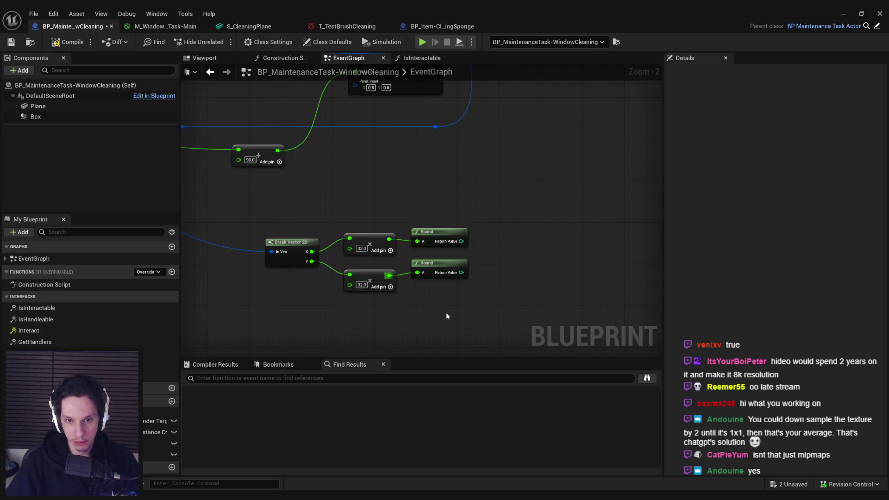
pyautogui.press('q')
# - Add an Add node on the rounded X result
pyautogui.moveTo(461, 241)
pyautogui.mouseDown()
pyautogui.moveTo(498, 244)
pyautogui.moveTo(525, 277)
pyautogui.moveTo(461, 272)
pyautogui.mouseUp()
pyautogui.write('+')
pyautogui.press('Down')
pyautogui.press('Return')
# - Feed the rounded Y into the Add node and review the For Loop and array ADD nodes
pyautogui.click(513, 278)
pyautogui.click(513, 246)
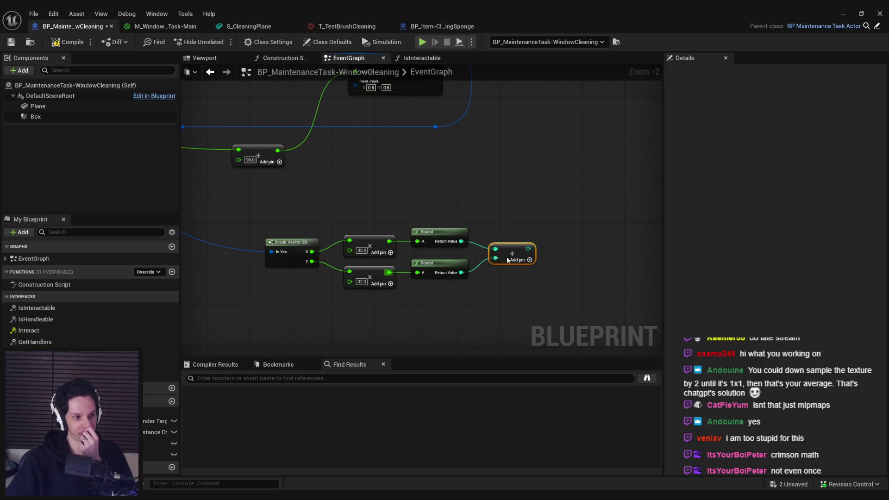
pyautogui.moveTo(514, 245); pyautogui.dragTo(504, 251)
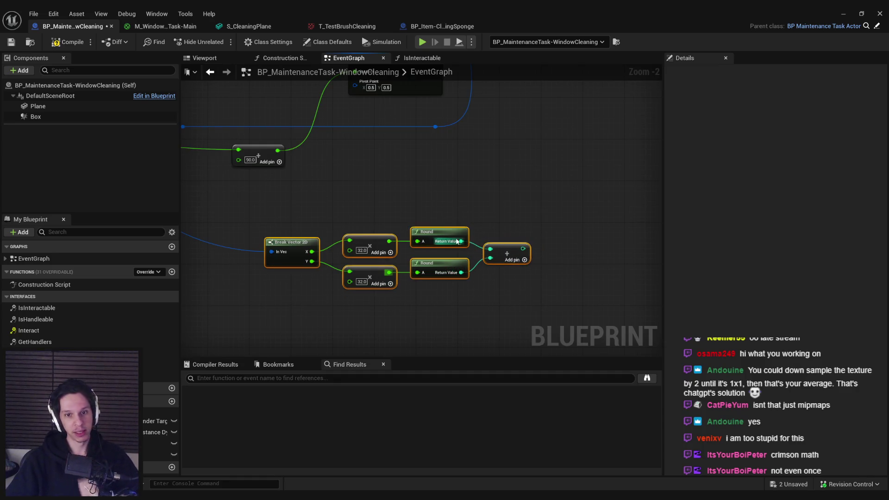
pyautogui.scroll(-3, 458, 282)
pyautogui.scroll(2, 539, 104)
pyautogui.click(544, 102)
pyautogui.scroll(-1, 467, 115)
pyautogui.click(423, 87)
pyautogui.scroll(2, 421, 117)
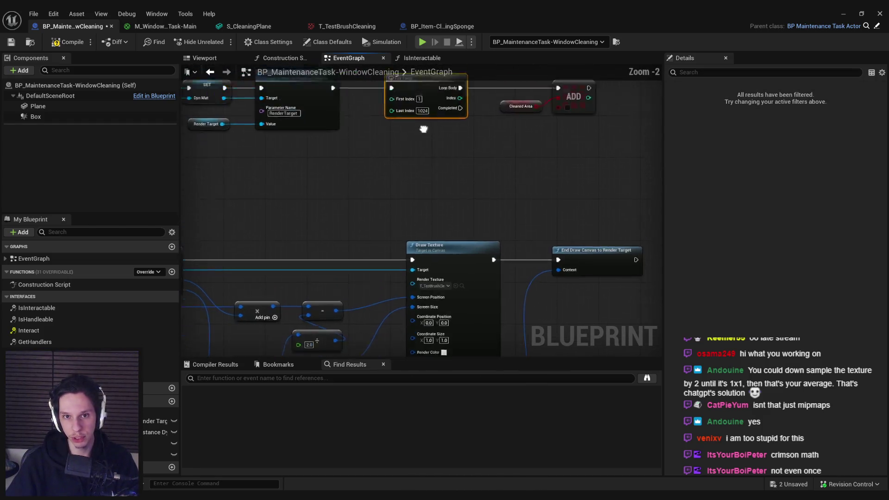
pyautogui.scroll(-3, 472, 220)
pyautogui.scroll(5, 456, 180)
pyautogui.scroll(-4, 587, 255)
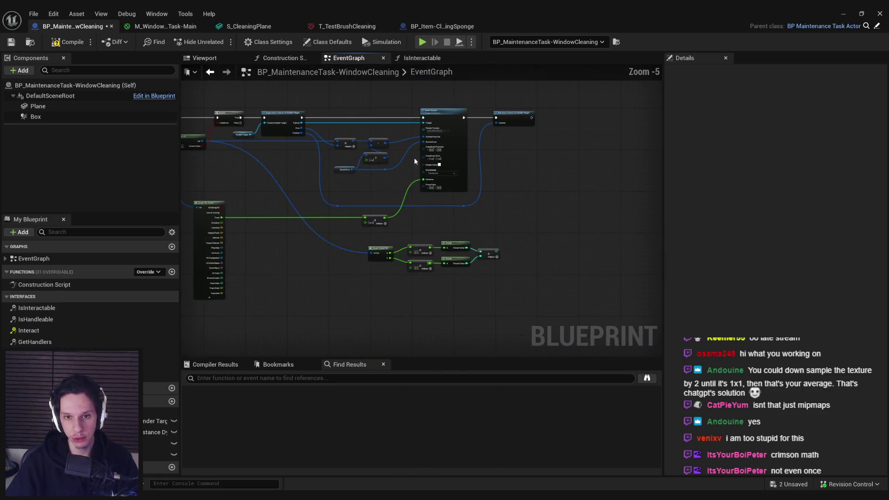
pyautogui.scroll(4, 501, 252)
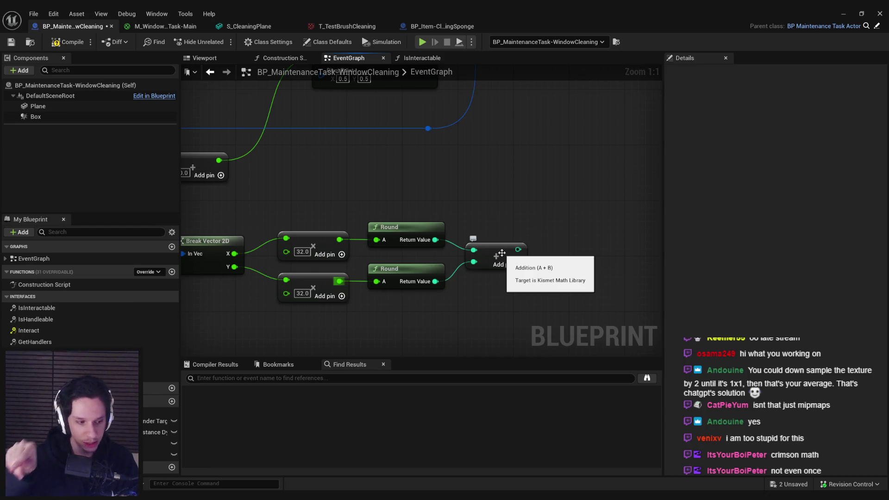
pyautogui.scroll(-2, 423, 266)
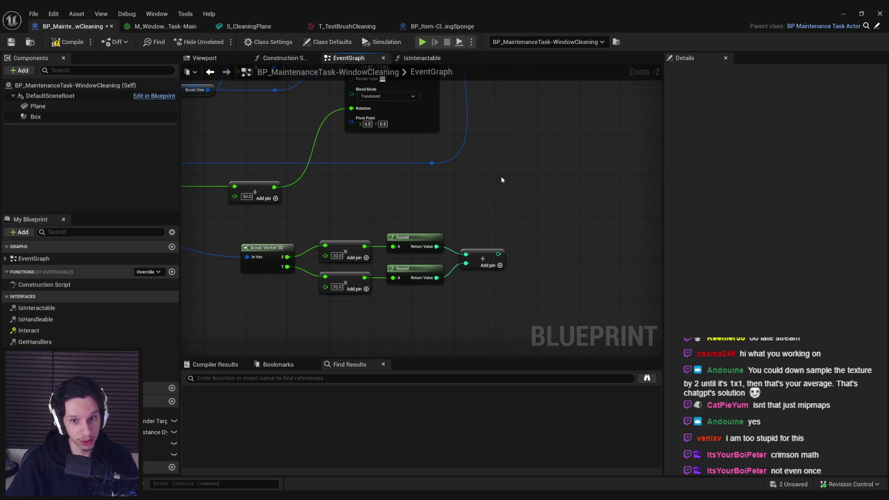
pyautogui.scroll(-2, 501, 180)
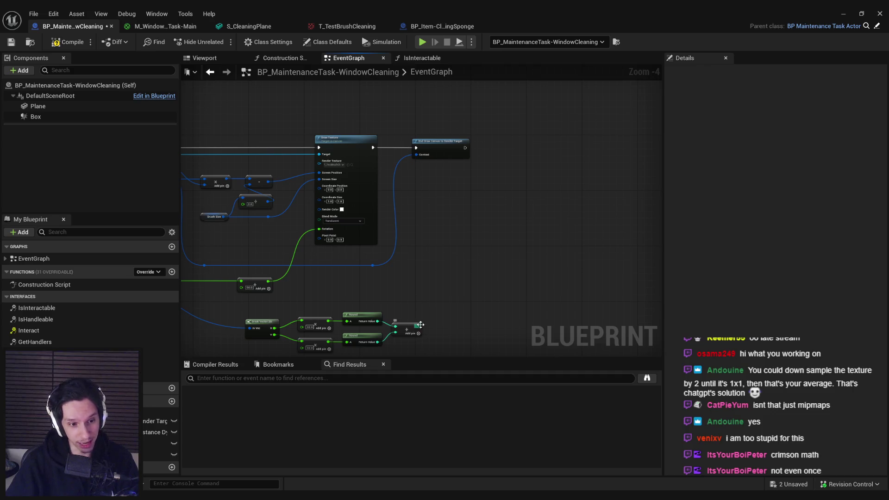
# - Drop in CleanedArea and try a Find node on the summed index, then delete it
pyautogui.moveTo(160, 454); pyautogui.dragTo(498, 234)
pyautogui.press('Escape')
pyautogui.moveTo(418, 331); pyautogui.dragTo(453, 323)
pyautogui.write('findf')
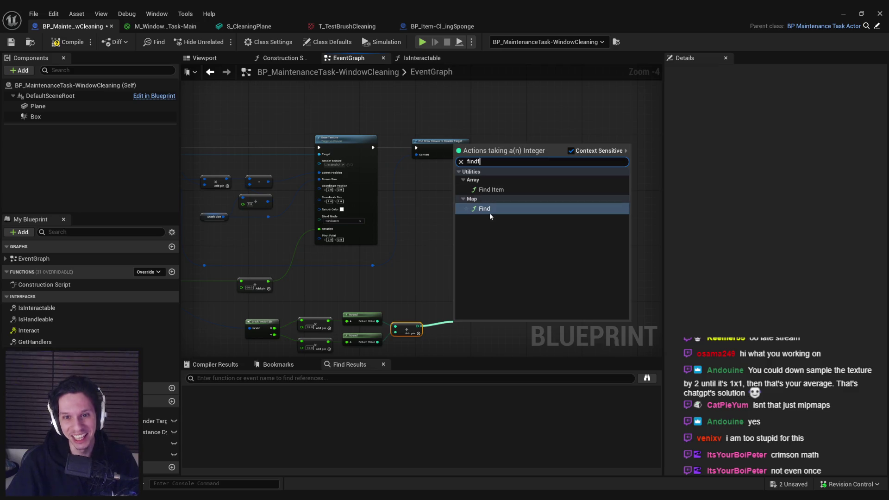
pyautogui.click(483, 189)
pyautogui.scroll(4, 438, 197)
pyautogui.press('Delete')
# - Place a Cleaned Area getter with a Get (a copy) node indexed by the summed value
pyautogui.moveTo(160, 454)
pyautogui.mouseDown()
pyautogui.moveTo(293, 182)
pyautogui.moveTo(363, 187)
pyautogui.moveTo(393, 205)
pyautogui.mouseUp()
pyautogui.click(314, 188)
pyautogui.write('find')
pyautogui.click(352, 208)
pyautogui.write('get')
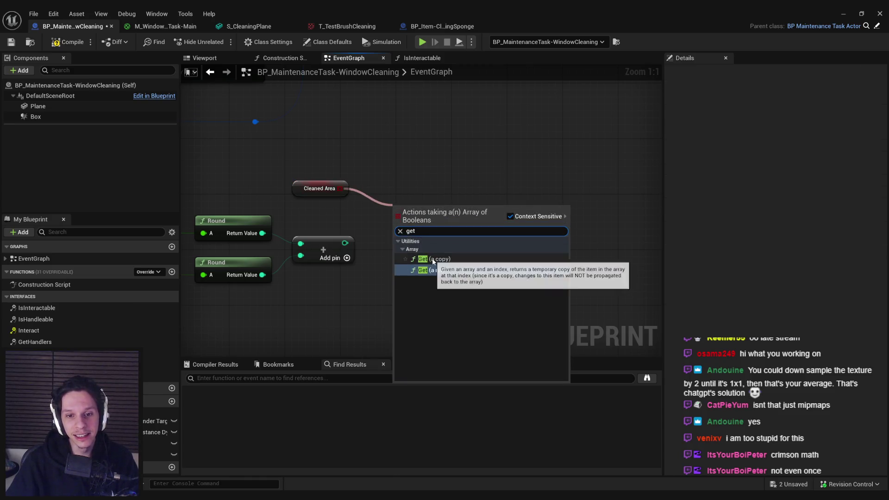
pyautogui.click(434, 258)
pyautogui.moveTo(345, 243); pyautogui.dragTo(391, 223)
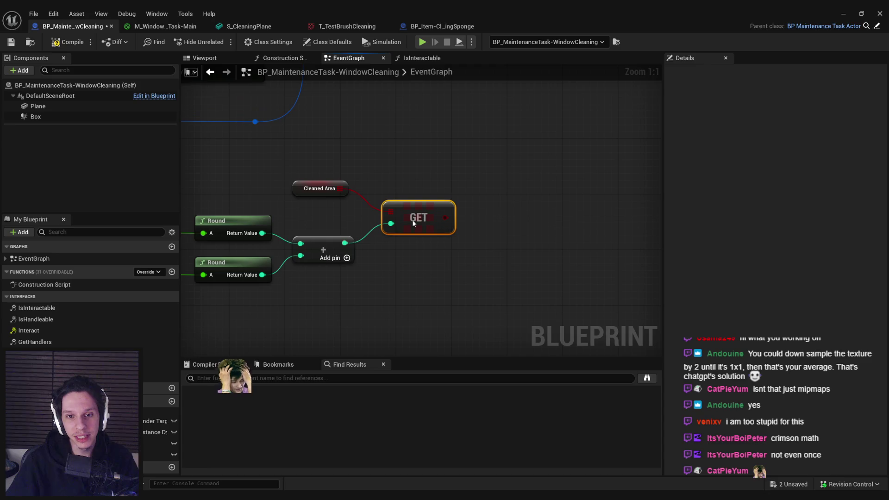
pyautogui.click(421, 255)
pyautogui.scroll(-1, 435, 266)
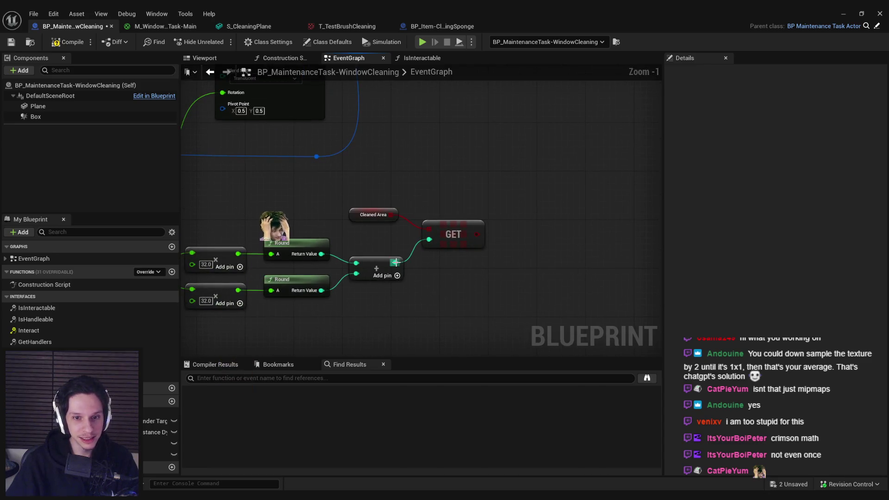
# - Replace the GET node with an Is Valid Index check on the summed index
pyautogui.moveTo(395, 262); pyautogui.dragTo(463, 263)
pyautogui.write('is valid')
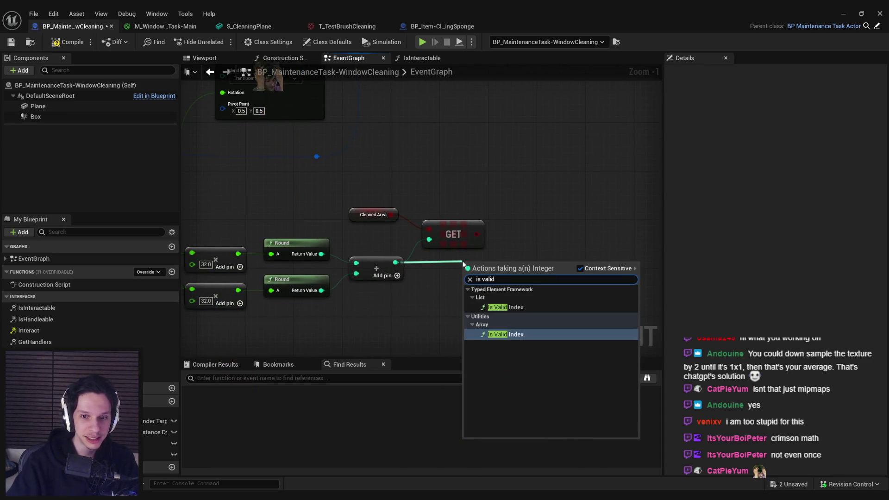
pyautogui.press('Return')
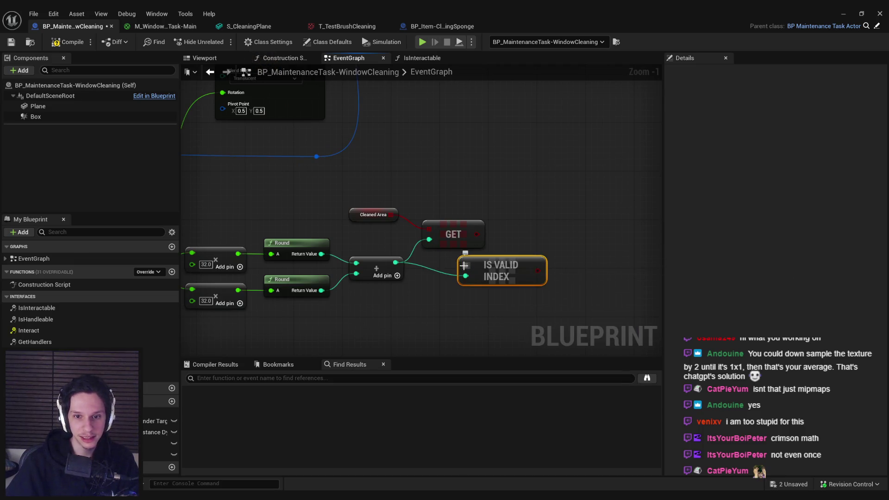
pyautogui.click(474, 235)
pyautogui.press('Delete')
pyautogui.moveTo(481, 269); pyautogui.dragTo(445, 225)
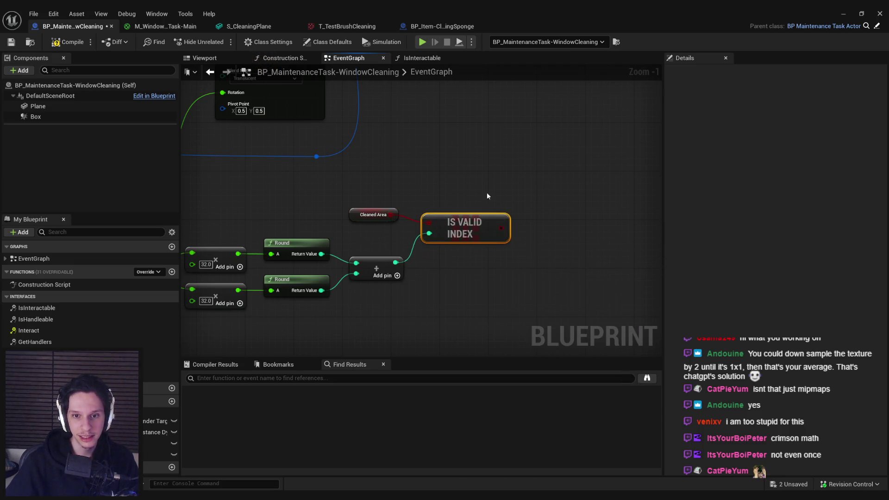
pyautogui.scroll(-1, 479, 205)
# - Drive a new Branch from Is Valid Index, running after End Draw Canvas
pyautogui.moveTo(457, 278)
pyautogui.mouseDown()
pyautogui.moveTo(484, 156)
pyautogui.moveTo(514, 97)
pyautogui.mouseUp()
pyautogui.write('branc')
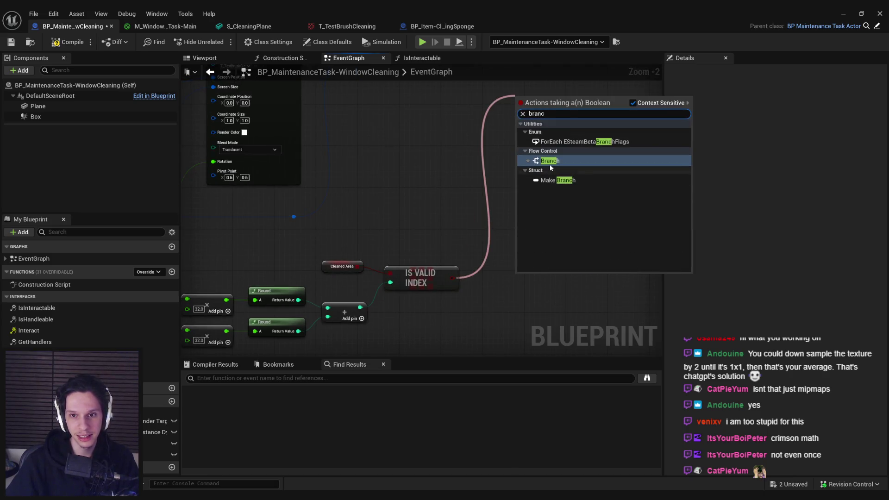
pyautogui.click(551, 162)
pyautogui.scroll(-2, 471, 200)
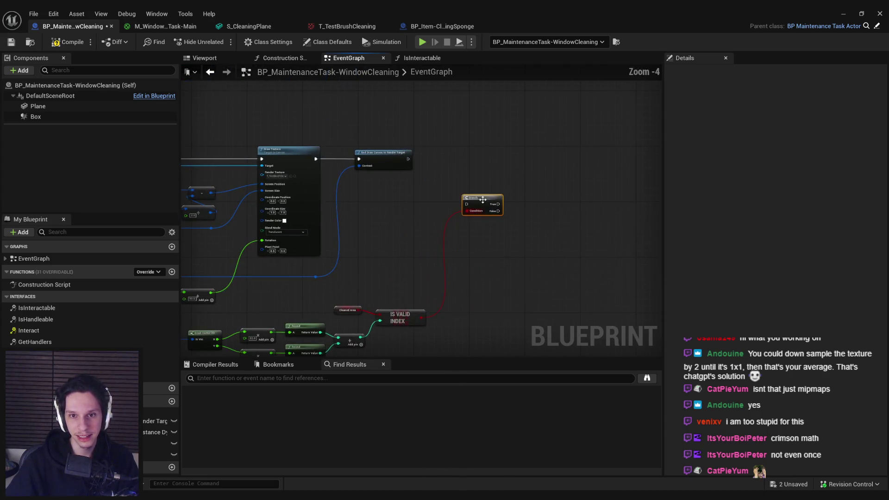
pyautogui.moveTo(466, 204)
pyautogui.mouseDown()
pyautogui.moveTo(397, 163)
pyautogui.moveTo(470, 155)
pyautogui.moveTo(417, 234)
pyautogui.moveTo(425, 217)
pyautogui.mouseUp()
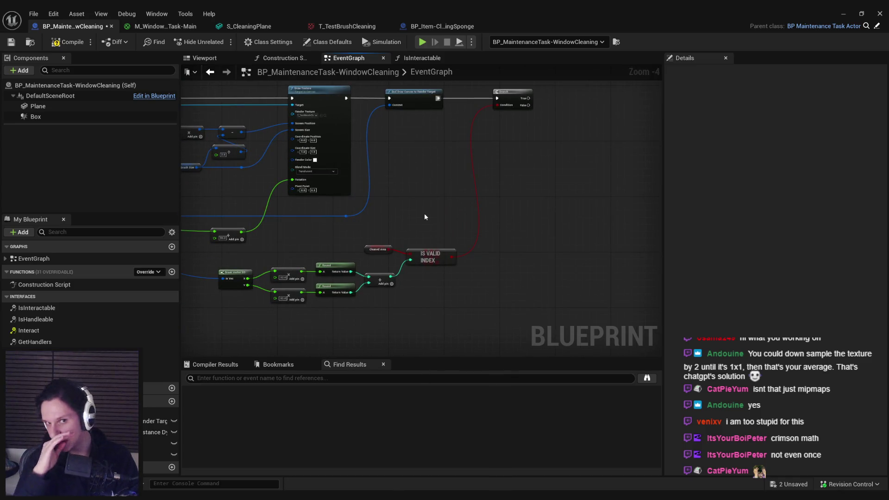
pyautogui.scroll(4, 425, 217)
pyautogui.moveTo(353, 285)
pyautogui.mouseDown()
pyautogui.moveTo(366, 290)
pyautogui.moveTo(396, 239)
pyautogui.mouseUp()
pyautogui.press('Escape')
pyautogui.moveTo(353, 285); pyautogui.dragTo(415, 213)
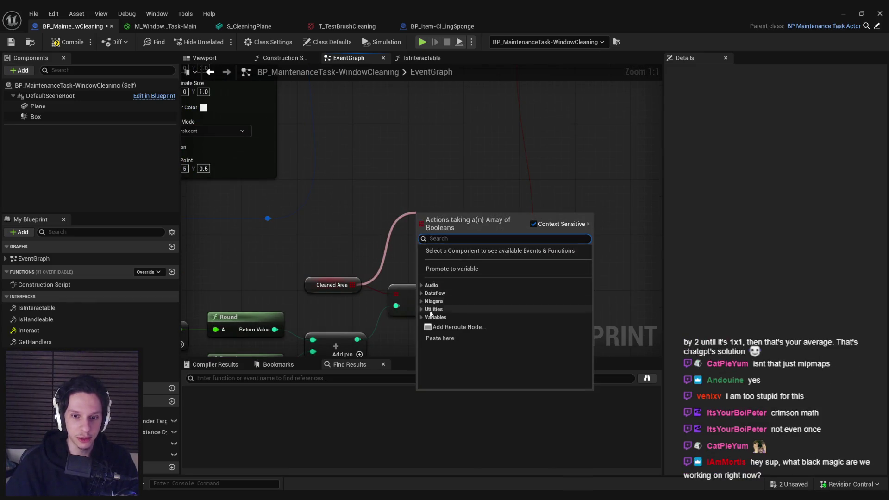
pyautogui.click(422, 301)
pyautogui.click(421, 301)
pyautogui.click(422, 301)
pyautogui.click(422, 302)
pyautogui.click(421, 310)
pyautogui.click(424, 317)
pyautogui.scroll(-8, 427, 312)
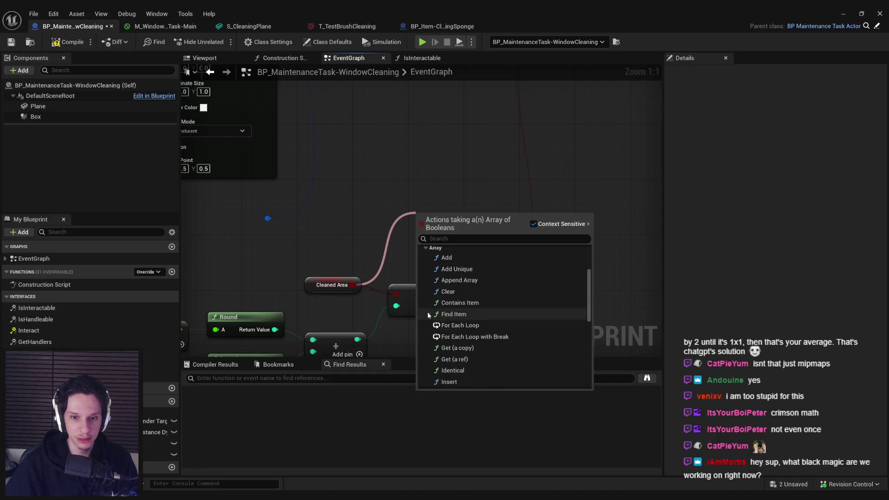
pyautogui.scroll(-3, 444, 320)
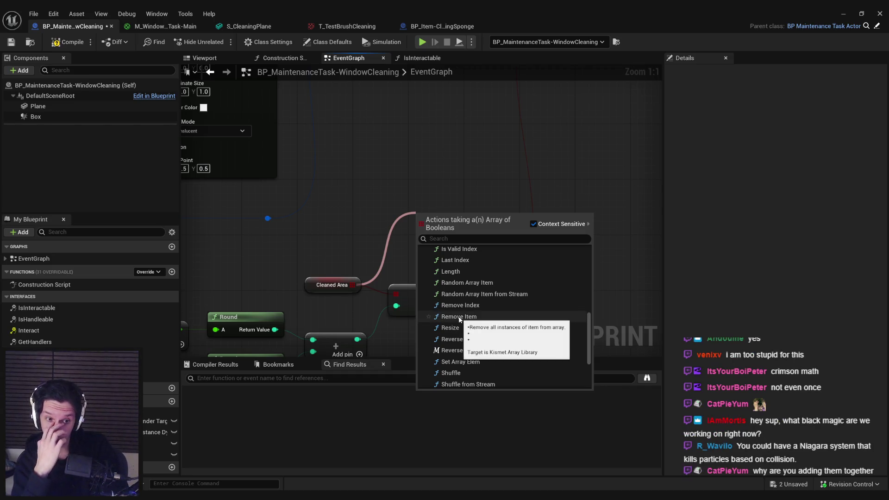
pyautogui.click(459, 249)
pyautogui.scroll(-2, 474, 176)
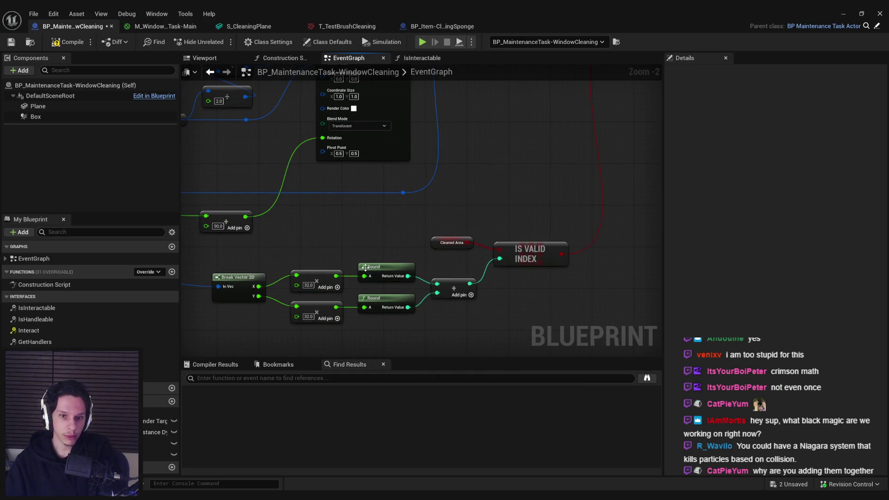
pyautogui.click(437, 242)
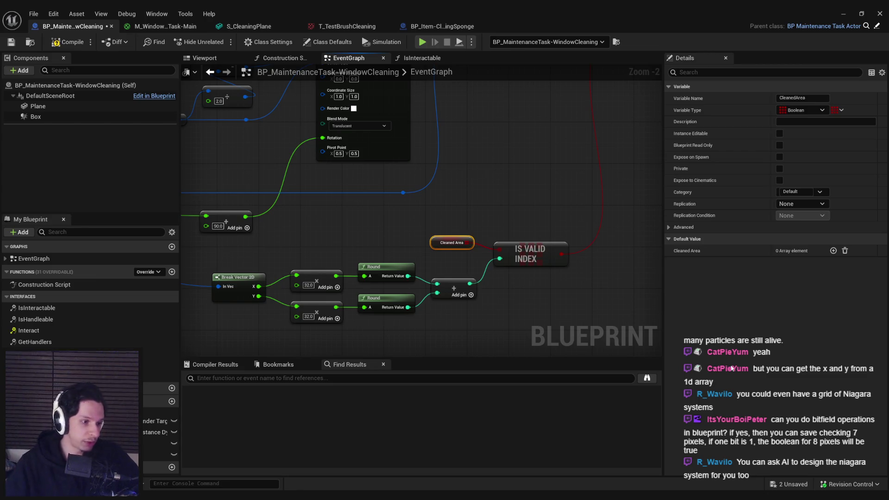
pyautogui.moveTo(537, 136); pyautogui.dragTo(514, 118)
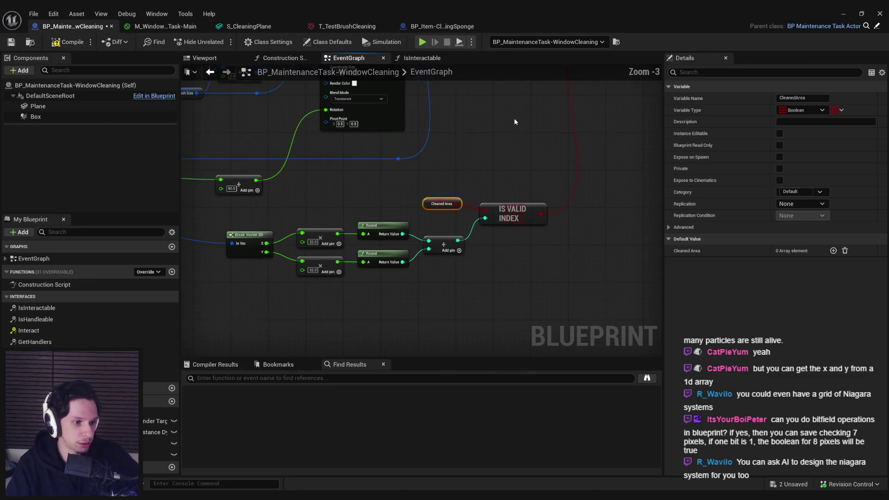
pyautogui.click(480, 145)
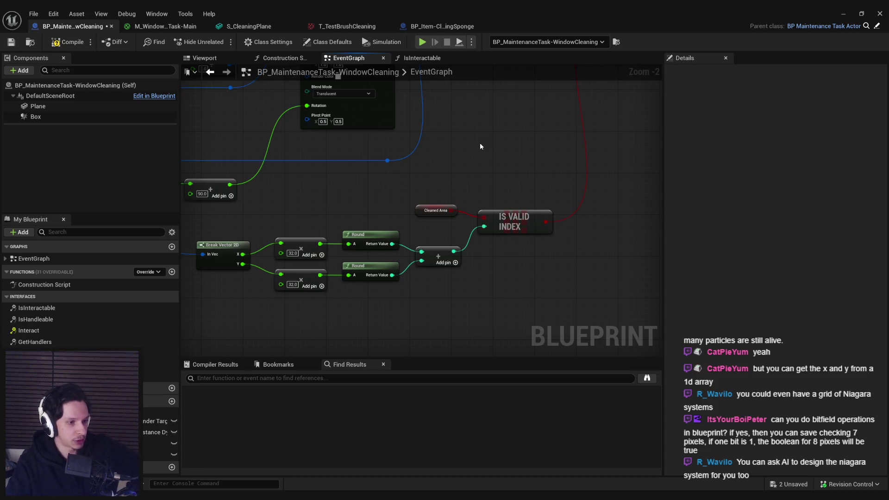
pyautogui.rightClick(494, 293)
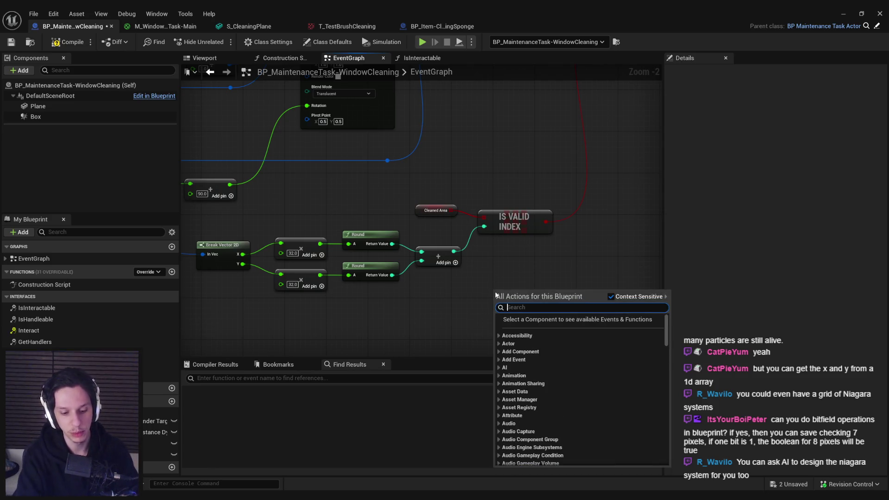
pyautogui.write('bitfi')
pyautogui.click(500, 307)
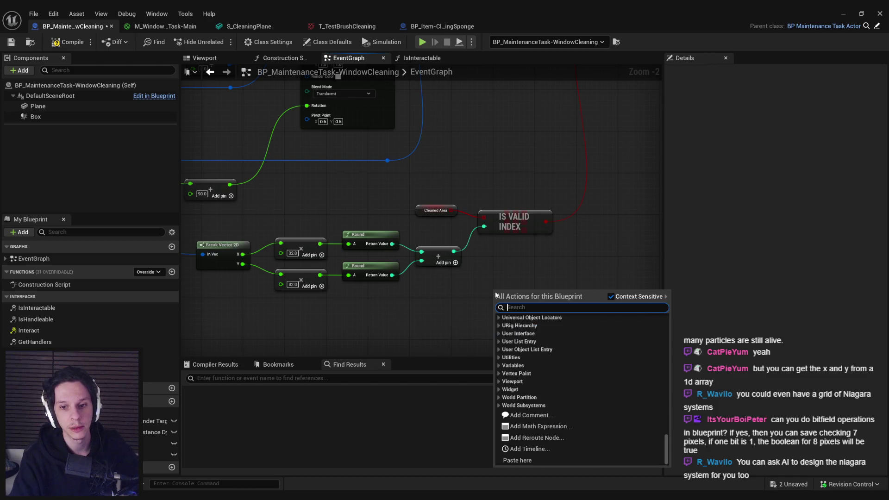
pyautogui.click(622, 298)
pyautogui.press('Escape')
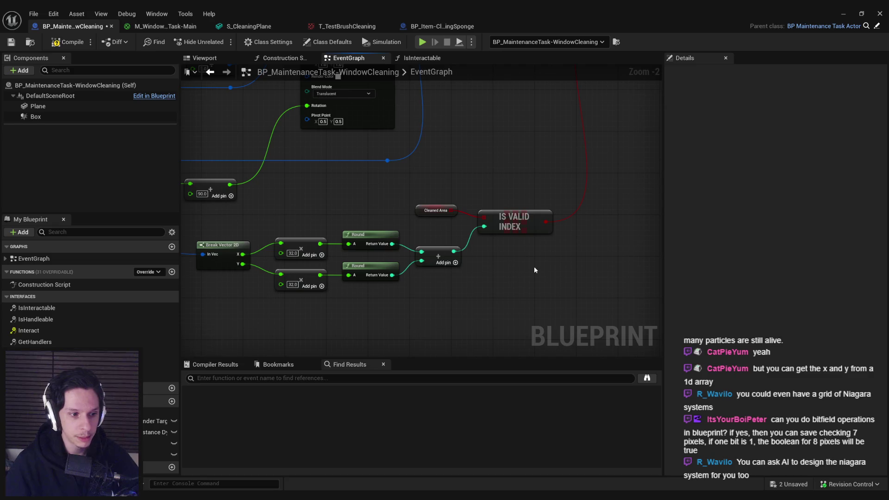
# - Add an Average Of Int Array node to the graph through the action search
pyautogui.rightClick(507, 260)
pyautogui.write('average')
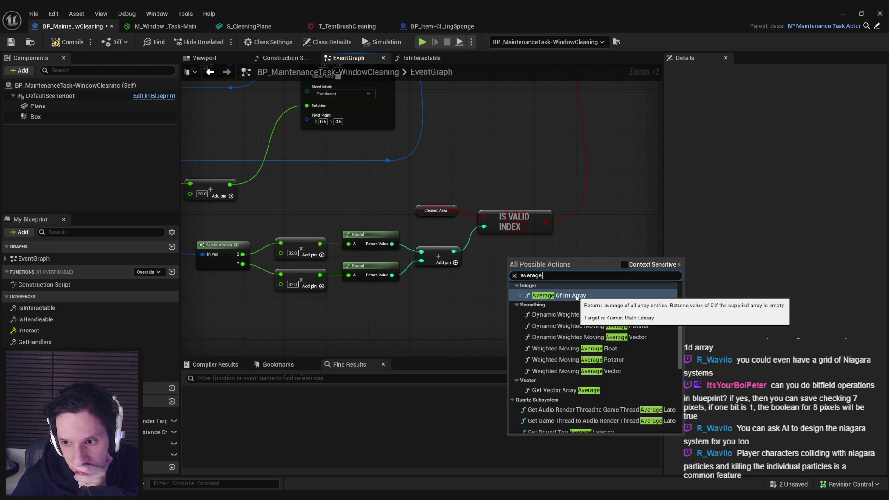
pyautogui.click(576, 296)
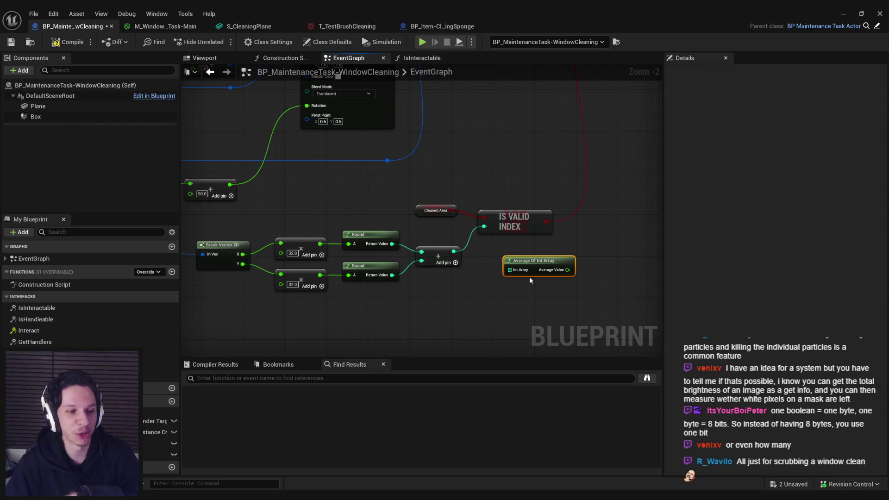
pyautogui.click(539, 298)
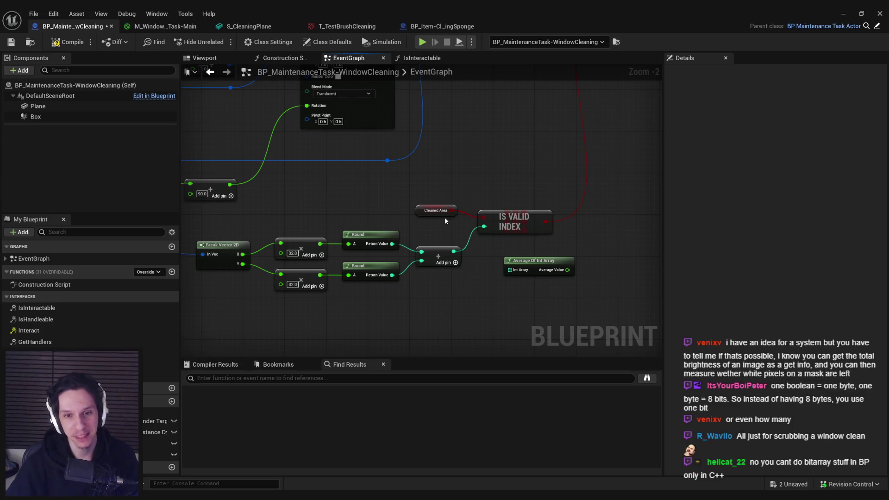
# - Delete the Average Of Int Array node and select the Cleaned Area getter to view its settings
pyautogui.click(418, 210)
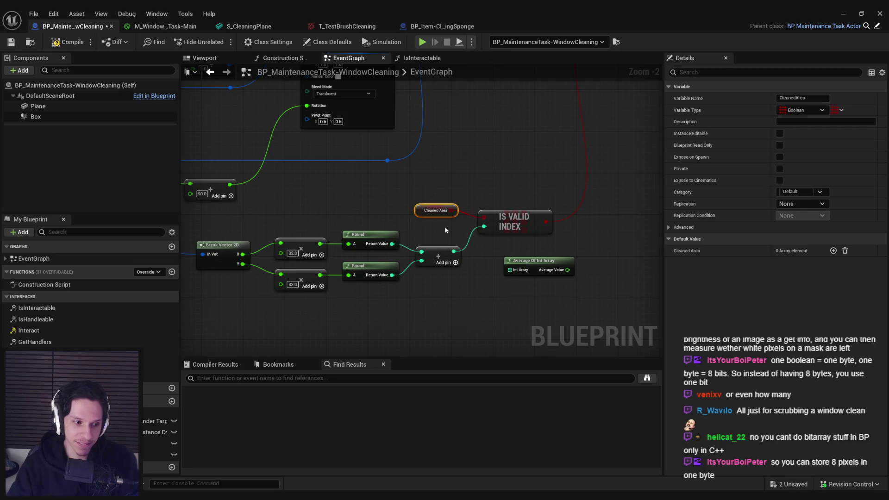
pyautogui.click(526, 245)
pyautogui.click(523, 256)
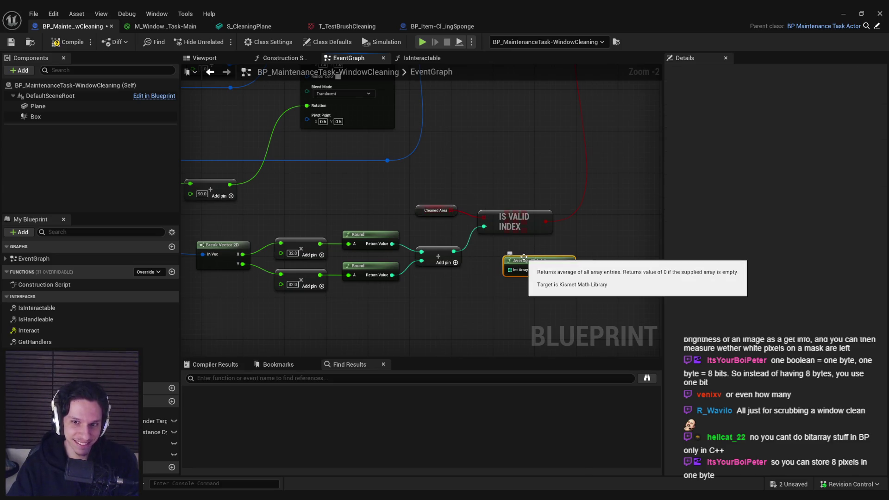
pyautogui.press('Delete')
pyautogui.click(431, 218)
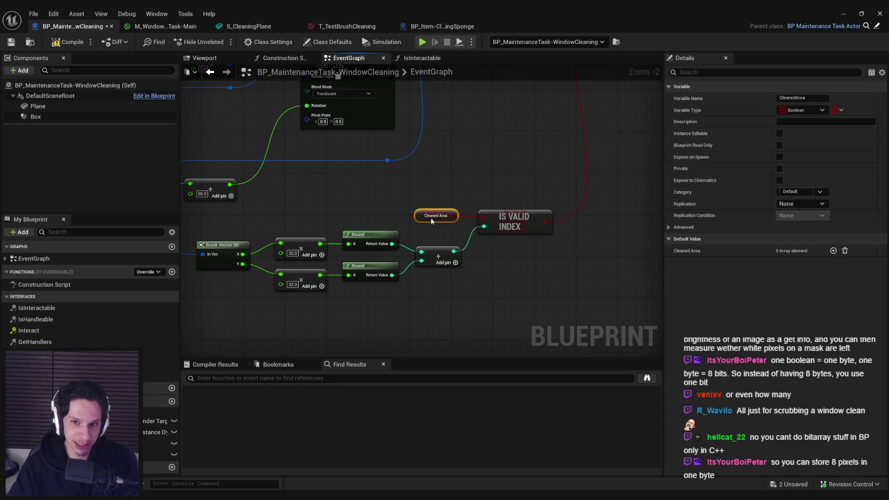
# - Pan to the Branch area and paste a duplicate Cleaned Area getter
pyautogui.click(493, 257)
pyautogui.scroll(-3, 430, 303)
pyautogui.scroll(2, 484, 252)
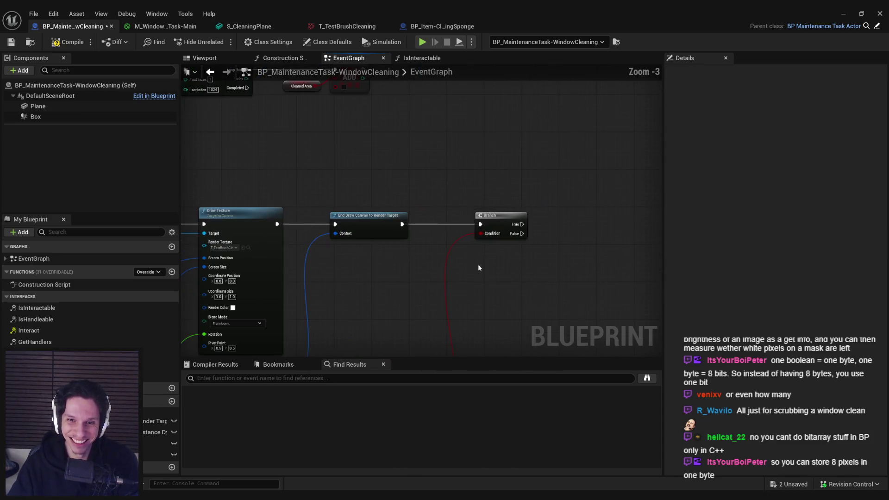
pyautogui.scroll(-1, 432, 205)
pyautogui.moveTo(432, 204); pyautogui.dragTo(512, 202)
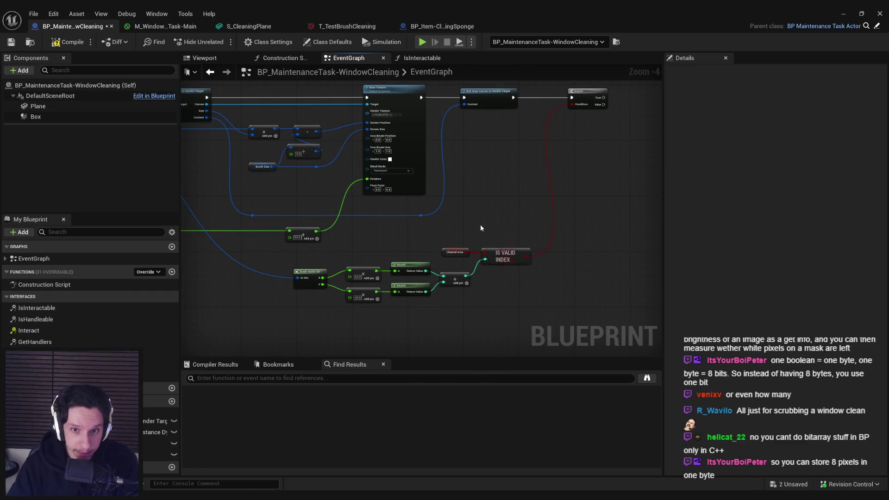
pyautogui.click(451, 253)
pyautogui.click(554, 176)
pyautogui.hotkey('ctrl', 'v')
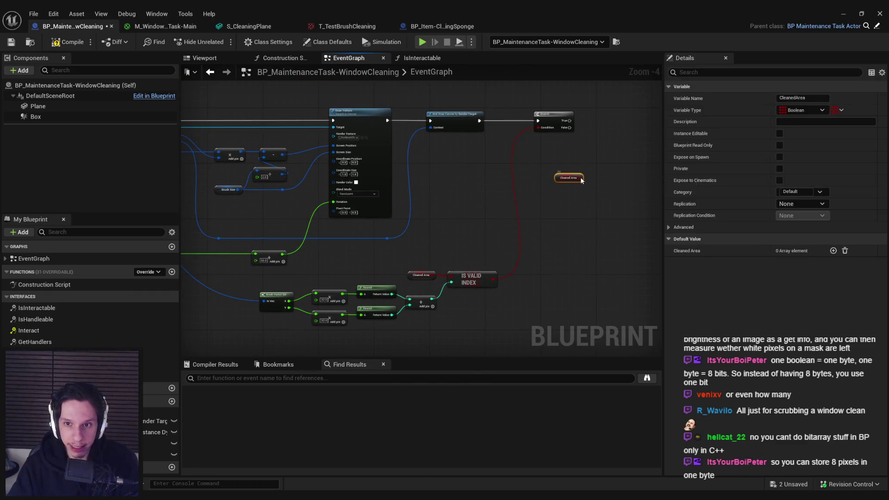
# - Add a GET node from Cleaned Area and a Set Boolean (by ref) node, set to true, on Branch True
pyautogui.moveTo(582, 178)
pyautogui.mouseDown()
pyautogui.moveTo(606, 203)
pyautogui.moveTo(521, 275)
pyautogui.moveTo(433, 300)
pyautogui.mouseUp()
pyautogui.write('get')
pyautogui.click(636, 254)
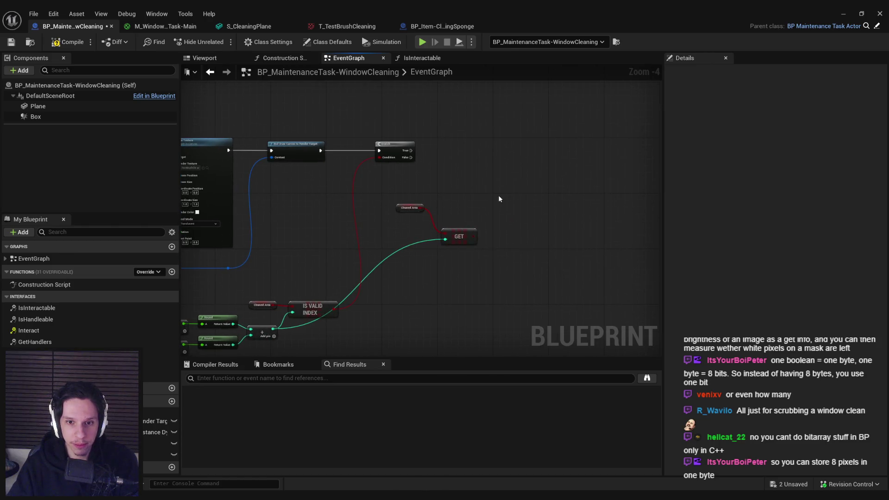
pyautogui.scroll(5, 466, 234)
pyautogui.moveTo(485, 245); pyautogui.dragTo(560, 107)
pyautogui.write('set')
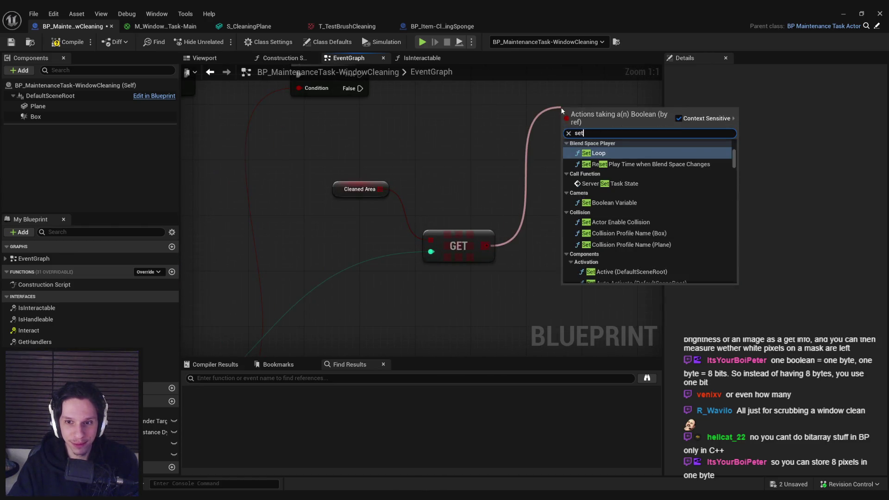
pyautogui.write(' value')
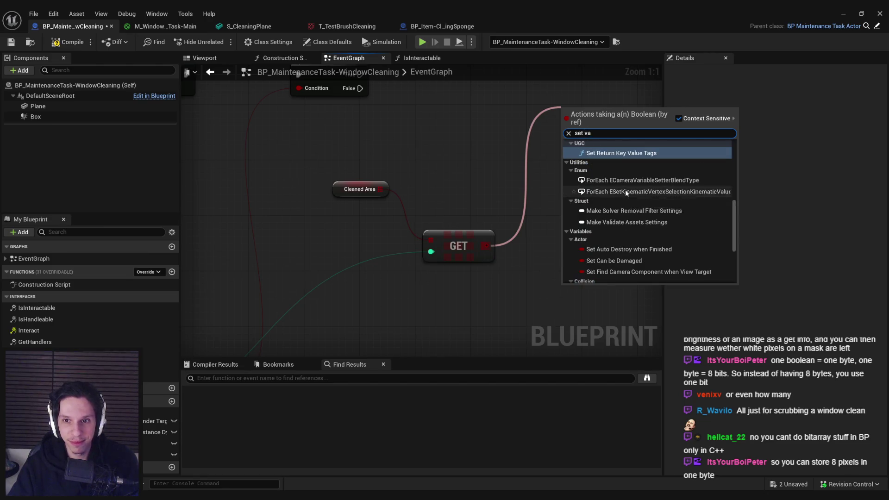
pyautogui.press('BackSpace')
pyautogui.press('BackSpace')
pyautogui.press('BackSpace')
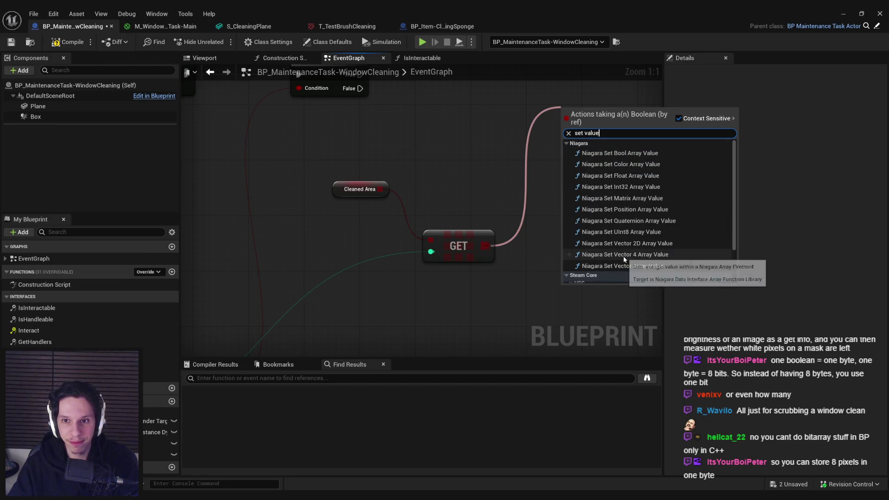
pyautogui.write('ref')
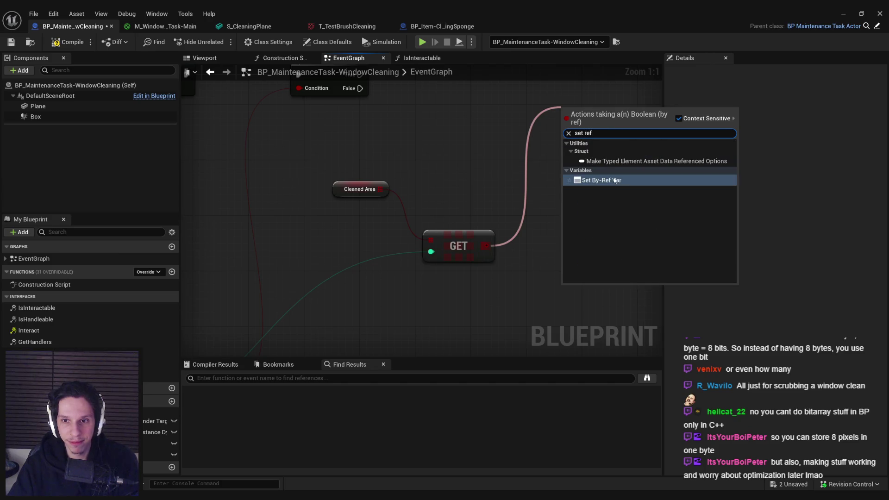
pyautogui.press('Return')
pyautogui.moveTo(512, 222); pyautogui.dragTo(310, 174)
pyautogui.press('q')
pyautogui.click(537, 199)
# - Move the Cleaned Area and GET nodes up and review the Draw Texture and For Loop chain
pyautogui.scroll(-1, 452, 256)
pyautogui.scroll(-2, 453, 256)
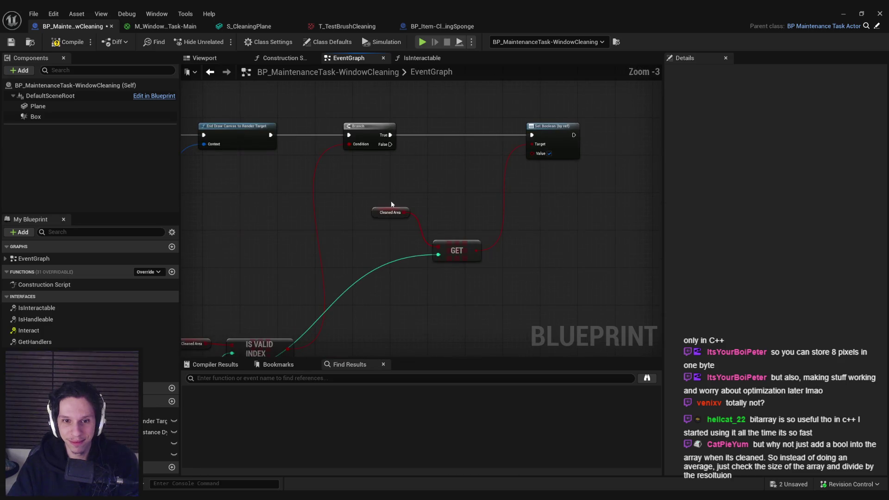
pyautogui.moveTo(392, 211); pyautogui.dragTo(392, 245)
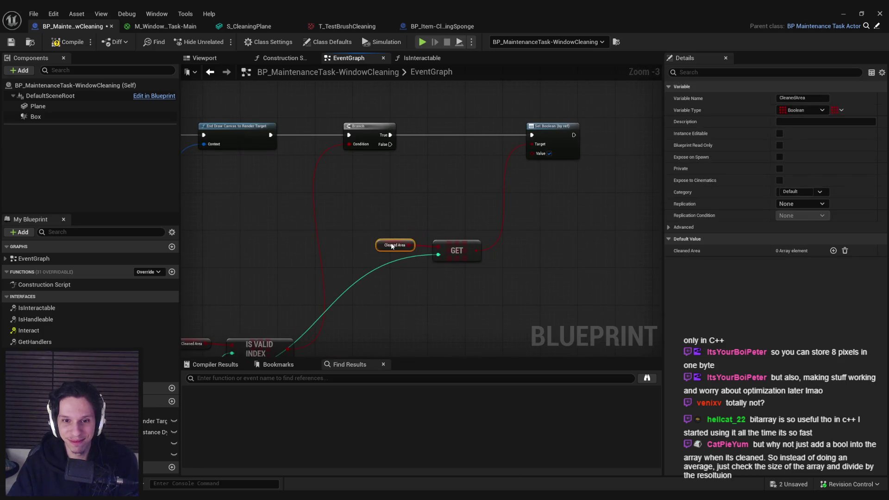
pyautogui.moveTo(471, 242); pyautogui.dragTo(470, 200)
pyautogui.click(469, 274)
pyautogui.moveTo(469, 274); pyautogui.dragTo(667, 259)
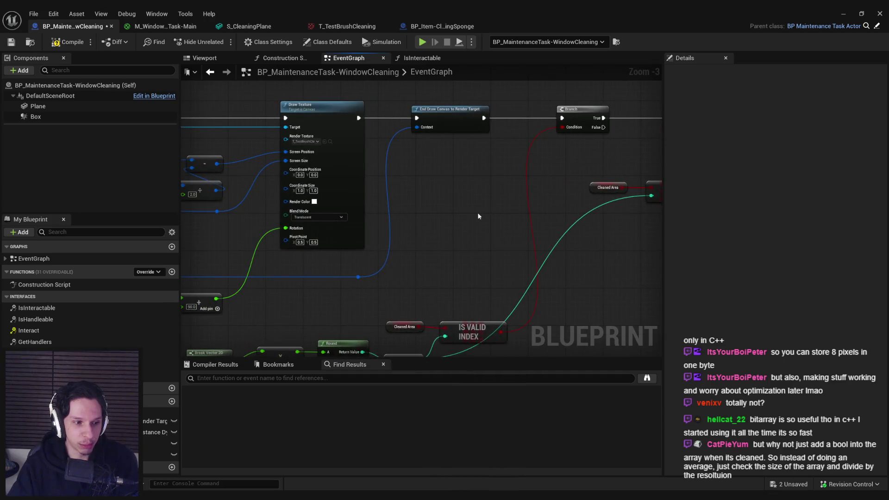
pyautogui.scroll(-1, 445, 213)
pyautogui.moveTo(445, 212)
pyautogui.mouseDown()
pyautogui.moveTo(419, 155)
pyautogui.moveTo(402, 225)
pyautogui.moveTo(352, 221)
pyautogui.moveTo(271, 137)
pyautogui.moveTo(489, 251)
pyautogui.moveTo(403, 126)
pyautogui.mouseUp()
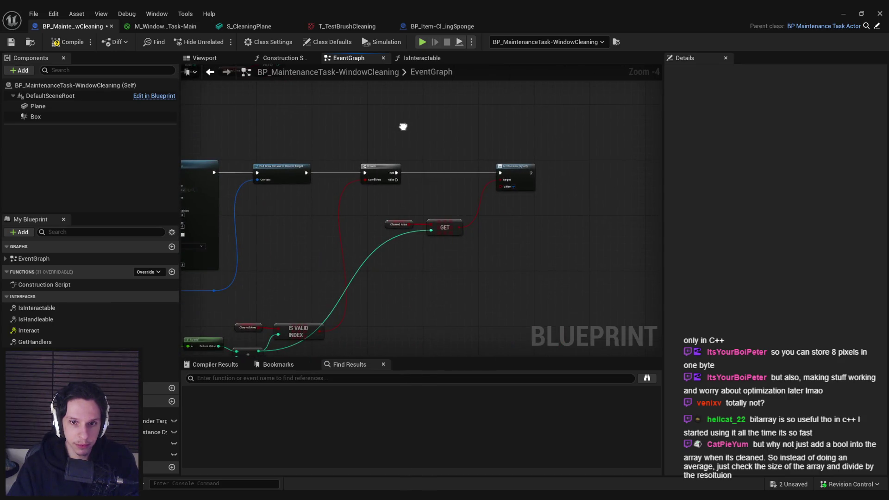
pyautogui.moveTo(402, 126)
pyautogui.mouseDown()
pyautogui.moveTo(496, 236)
pyautogui.moveTo(362, 142)
pyautogui.moveTo(356, 150)
pyautogui.moveTo(540, 148)
pyautogui.mouseUp()
pyautogui.moveTo(454, 253); pyautogui.dragTo(452, 176)
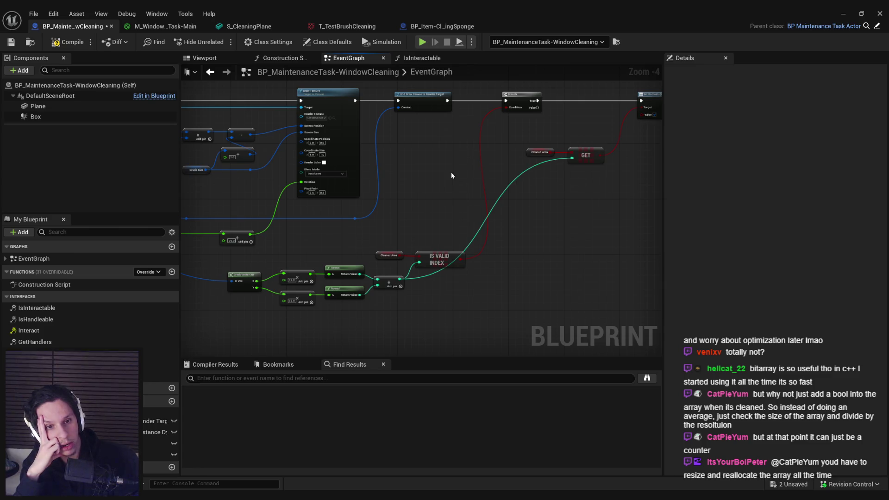
# - Delete the trial GET and Set Boolean nodes, then compile and save the Blueprint
pyautogui.moveTo(532, 132); pyautogui.dragTo(607, 166)
pyautogui.moveTo(547, 191)
pyautogui.mouseDown()
pyautogui.moveTo(461, 236)
pyautogui.moveTo(528, 276)
pyautogui.mouseUp()
pyautogui.press('Delete')
pyautogui.moveTo(412, 162); pyautogui.dragTo(201, 5)
pyautogui.press('F7')
pyautogui.click(10, 41)
# - Change CleanedArea's variable type to Vector 2D, confirm, then recompile and save
pyautogui.click(157, 454)
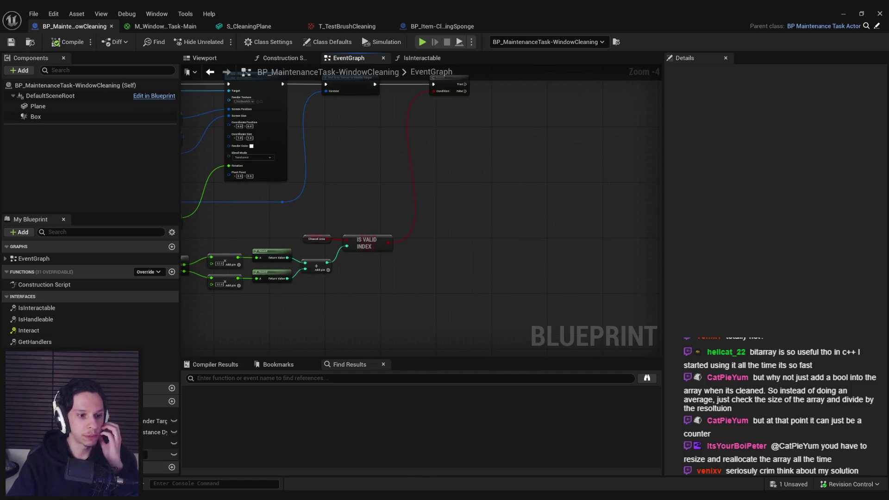
pyautogui.click(794, 111)
pyautogui.write('vecto')
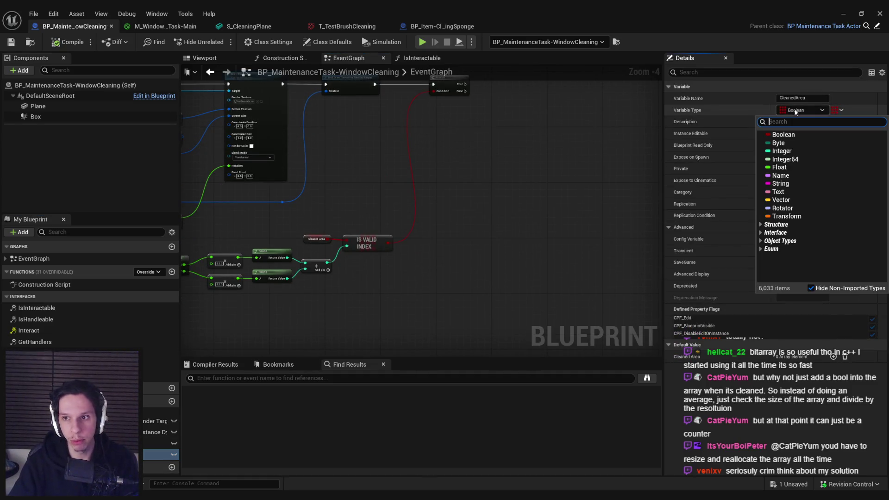
pyautogui.write('r 2d')
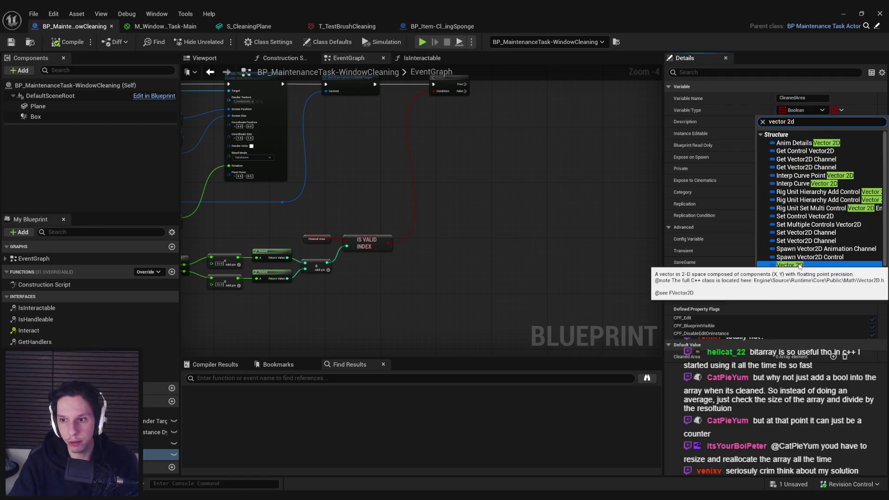
pyautogui.click(787, 265)
pyautogui.click(475, 273)
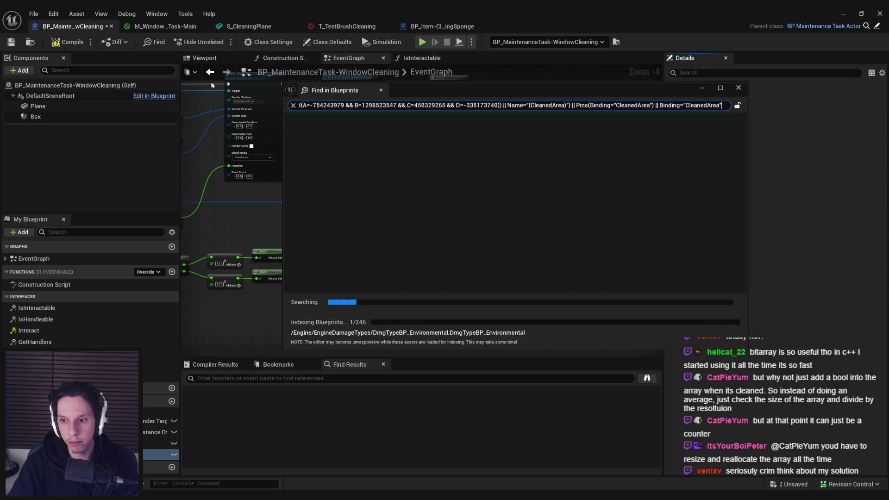
pyautogui.click(69, 42)
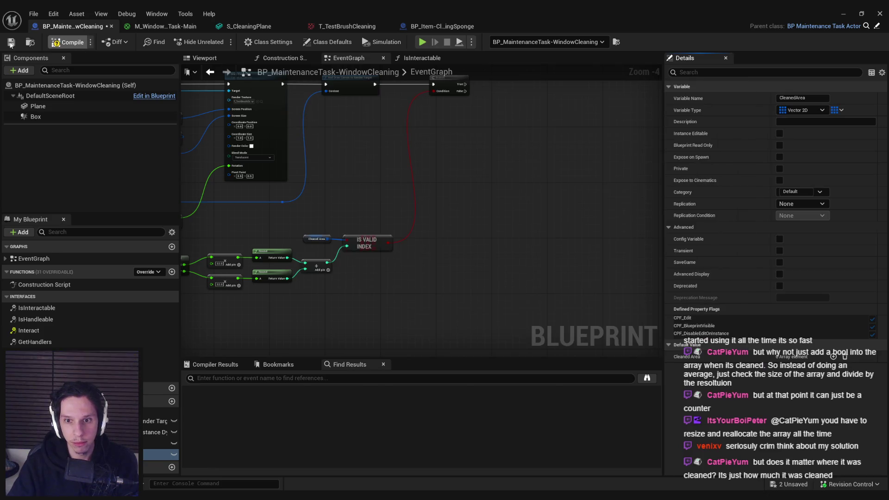
pyautogui.scroll(4, 319, 217)
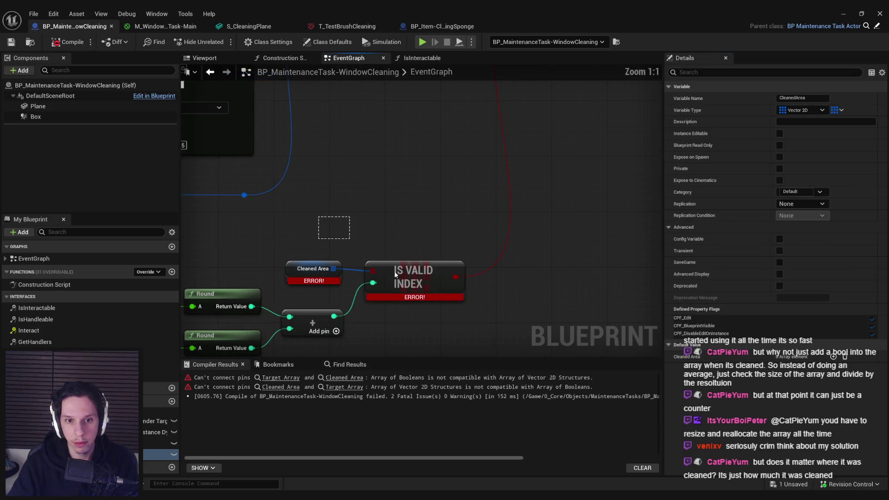
pyautogui.hotkey('ctrl', 's')
# - Delete the broken Cleaned Area and IS VALID INDEX nodes, then compile and save the Blueprint
pyautogui.scroll(-3, 410, 256)
pyautogui.moveTo(368, 205)
pyautogui.mouseDown()
pyautogui.moveTo(411, 241)
pyautogui.moveTo(338, 213)
pyautogui.moveTo(397, 241)
pyautogui.moveTo(396, 265)
pyautogui.moveTo(420, 235)
pyautogui.mouseUp()
pyautogui.press('Delete')
pyautogui.rightClick(378, 226)
pyautogui.click(374, 188)
pyautogui.scroll(-2, 374, 187)
pyautogui.click(68, 42)
pyautogui.click(12, 42)
pyautogui.scroll(1, 375, 285)
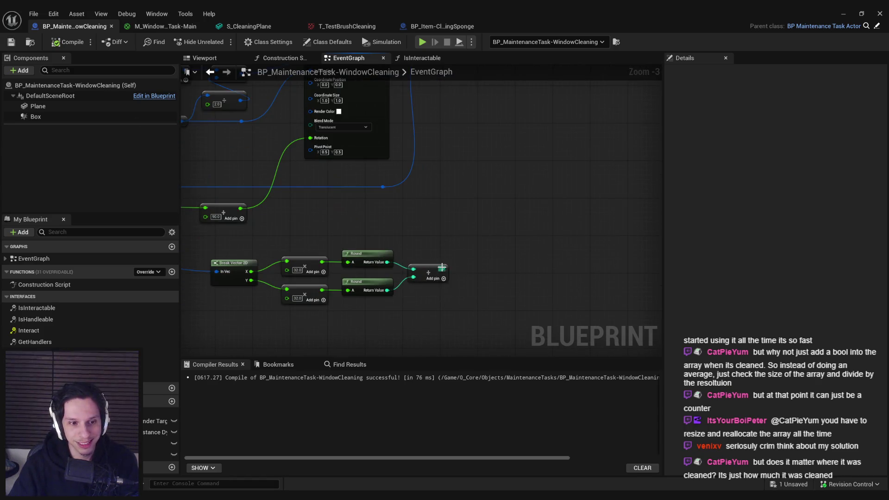
pyautogui.hotkey('ctrl', 'z')
pyautogui.hotkey('ctrl', 'z')
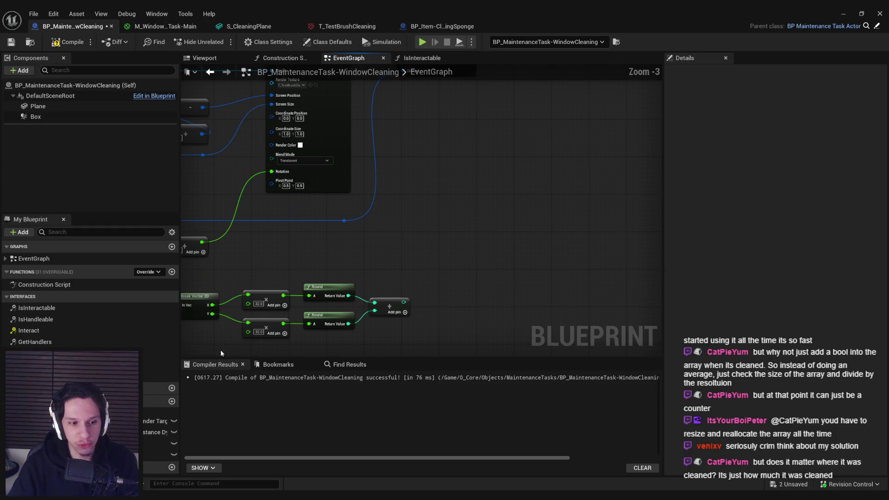
# - Place a Cleaned Area getter beside the Round nodes, abandoning a Make Vector 2D node search
pyautogui.click(157, 455)
pyautogui.moveTo(158, 454); pyautogui.dragTo(442, 224)
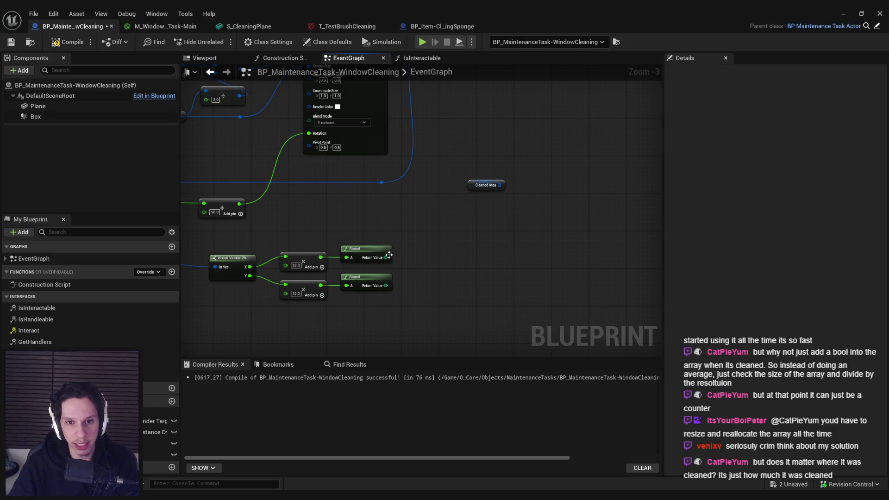
pyautogui.moveTo(386, 257); pyautogui.dragTo(410, 260)
pyautogui.write('make vector 2d')
pyautogui.press('BackSpace')
pyautogui.press('BackSpace')
pyautogui.press('Escape')
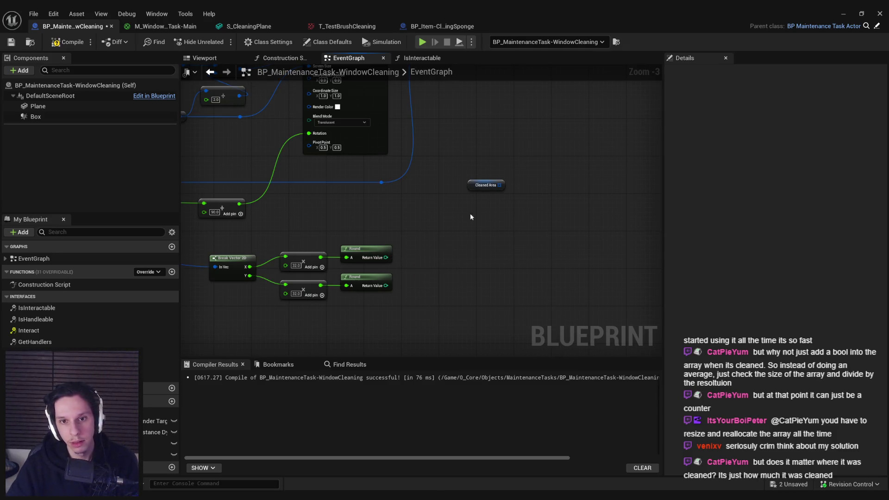
# - Remove CleanedArea's default array element and filter its Variable Type list to 'vector 2d'
pyautogui.click(477, 184)
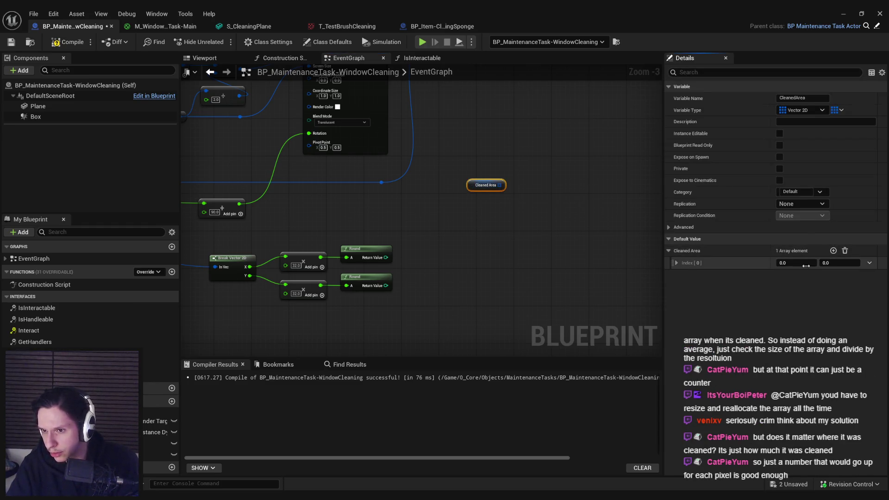
pyautogui.click(845, 250)
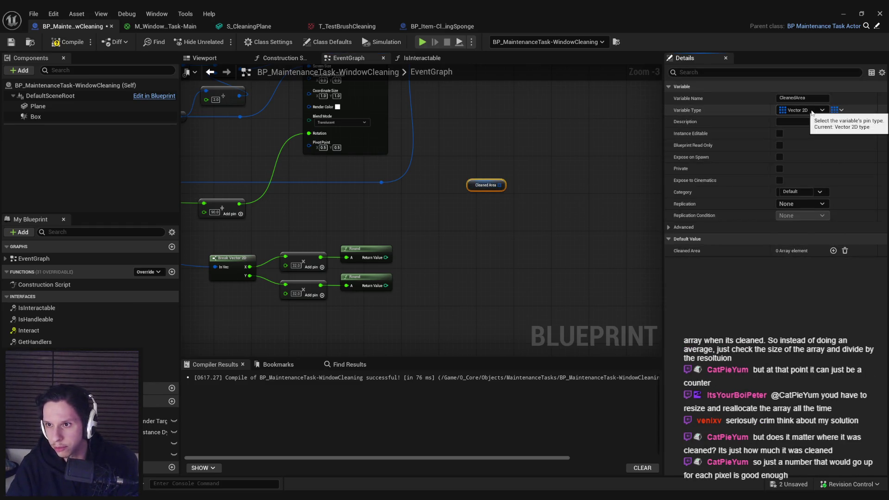
pyautogui.click(811, 113)
pyautogui.write('vector')
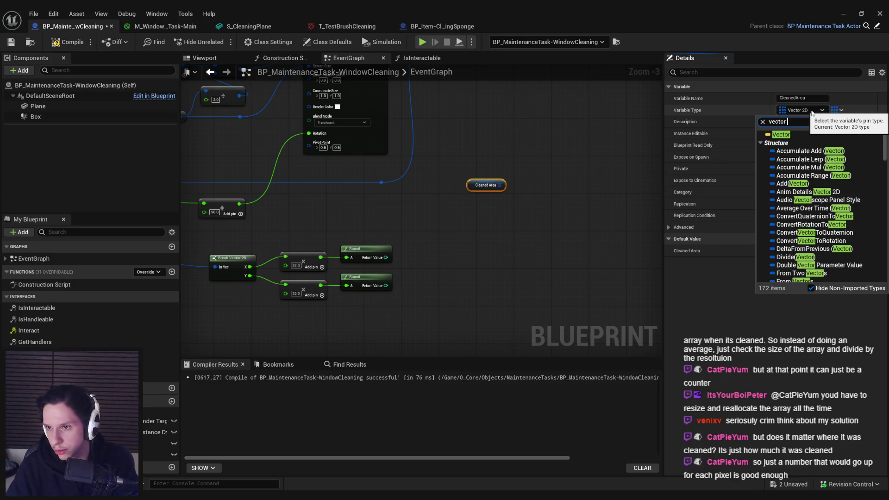
pyautogui.write(' 2d')
pyautogui.scroll(-2, 831, 211)
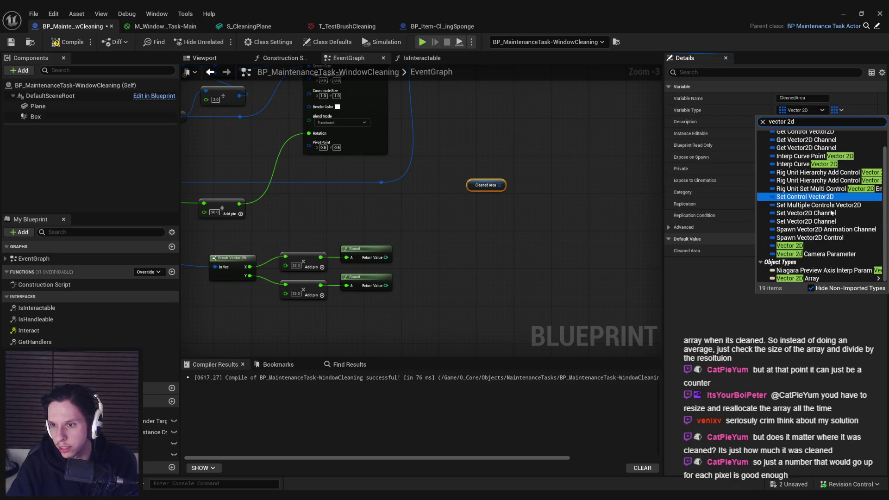
pyautogui.moveTo(809, 279)
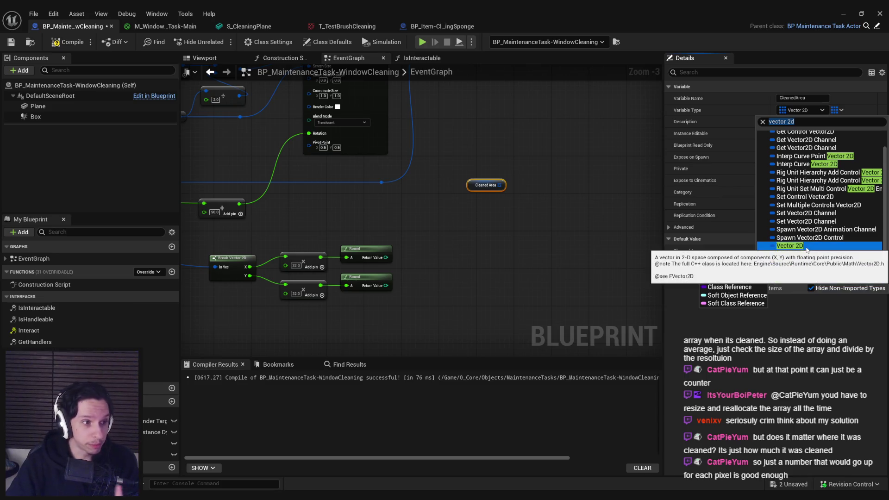
pyautogui.scroll(2, 799, 218)
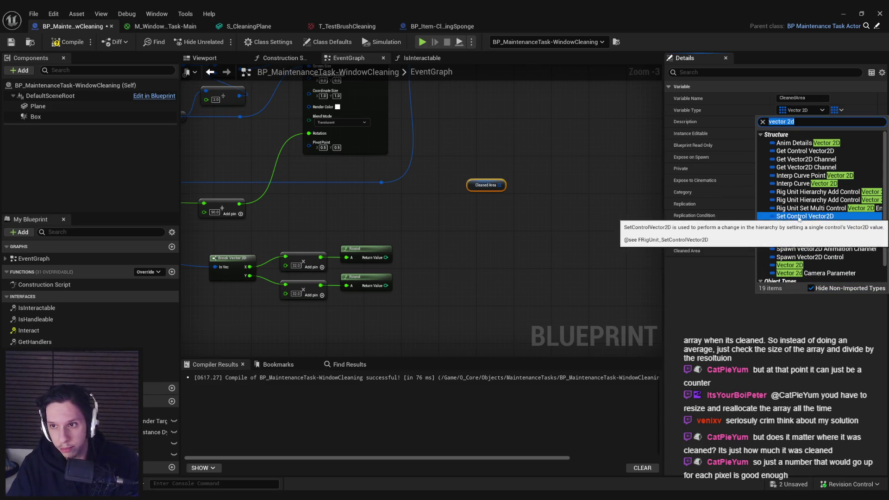
pyautogui.scroll(-2, 797, 221)
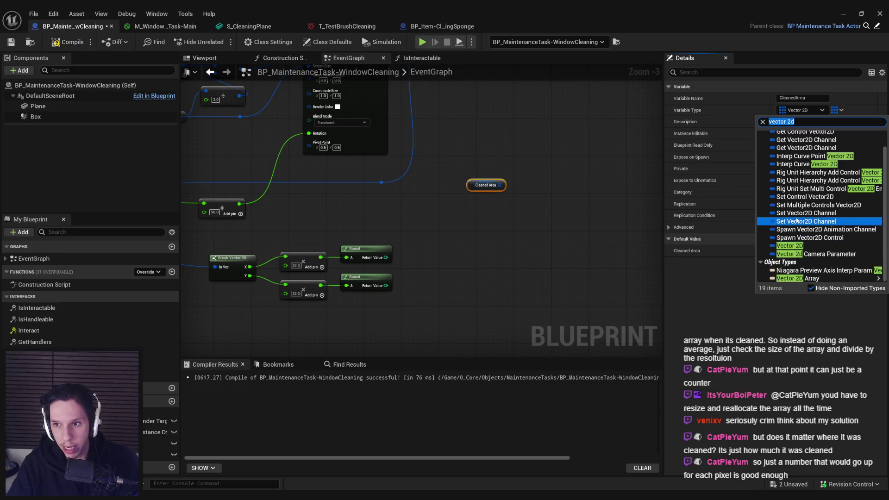
pyautogui.scroll(2, 798, 222)
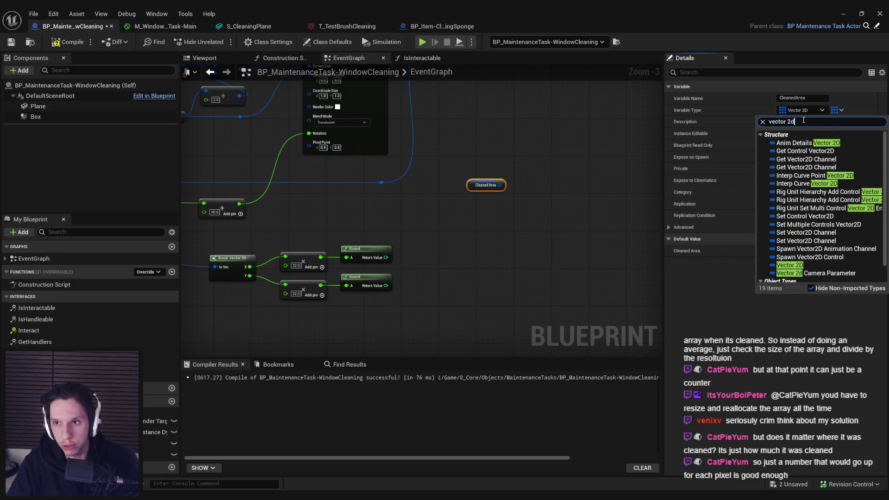